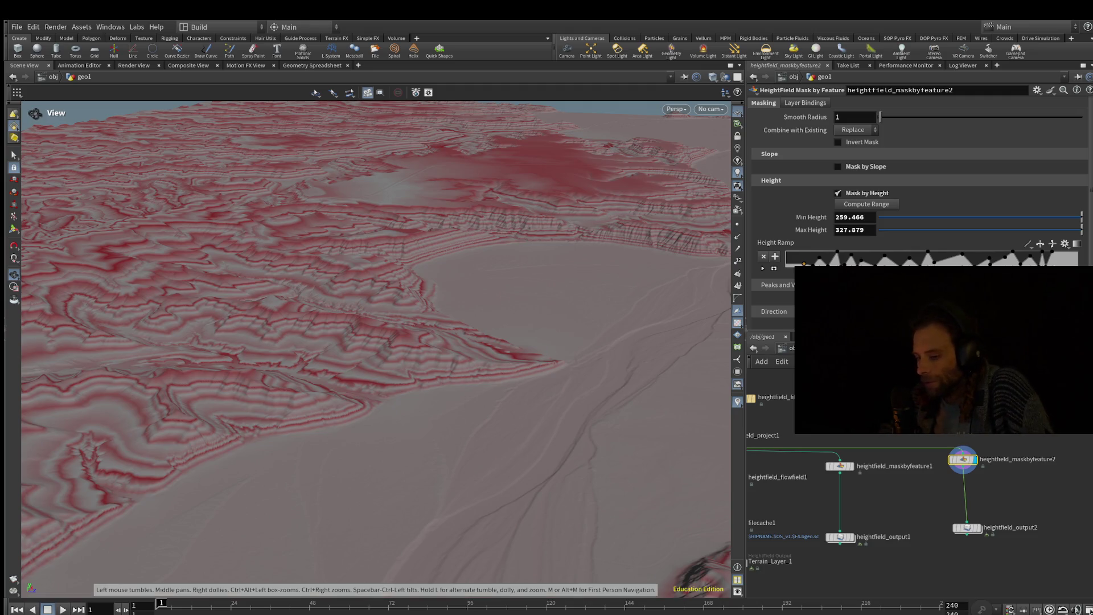
Step: Fly in low toward the striped cliffs to inspect the red height-band mask
mouse_move(364, 285)
mouse_down()
mouse_move(364, 410)
mouse_move(424, 456)
mouse_up()
key(w)
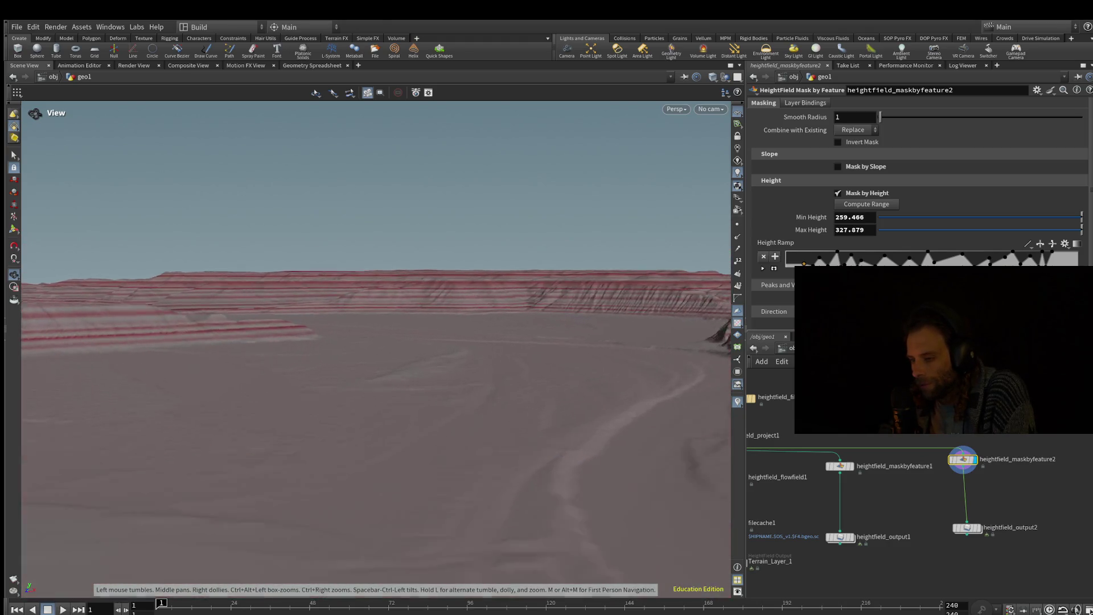
key(w)
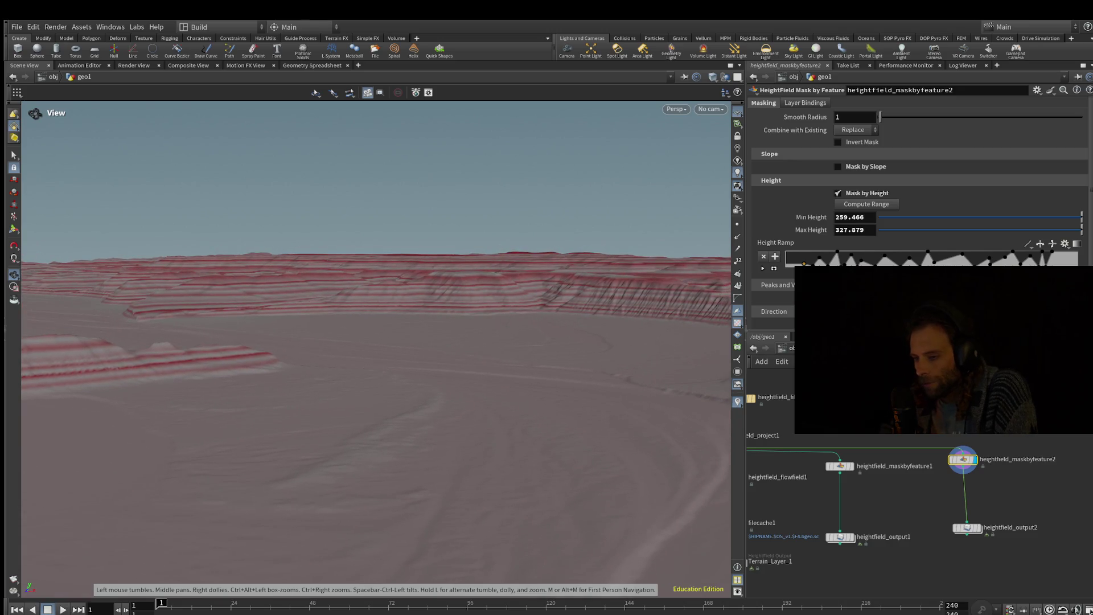
key(w)
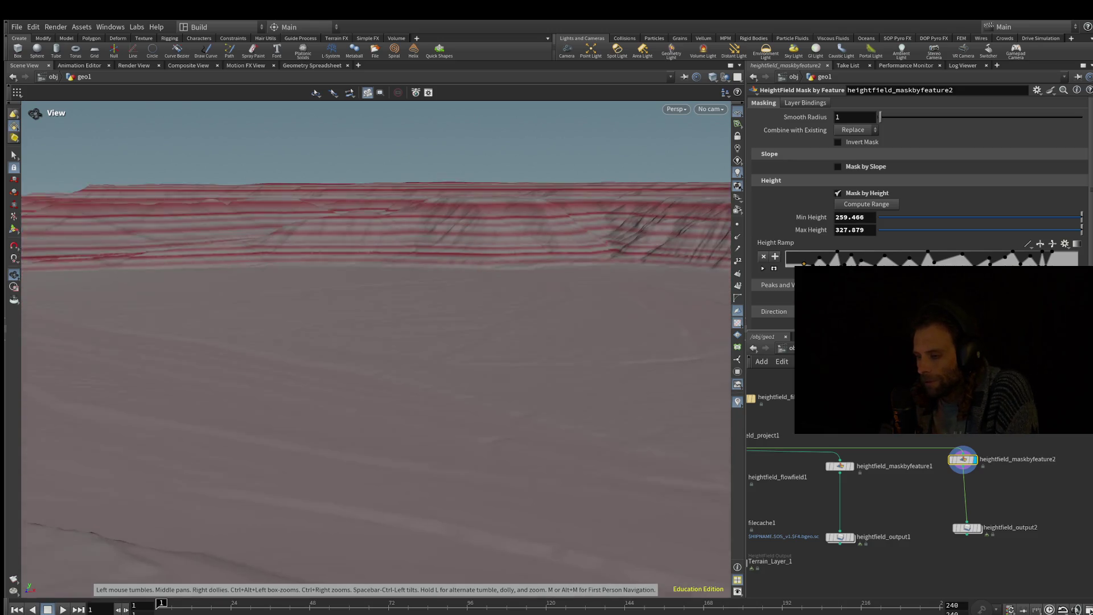
key(s)
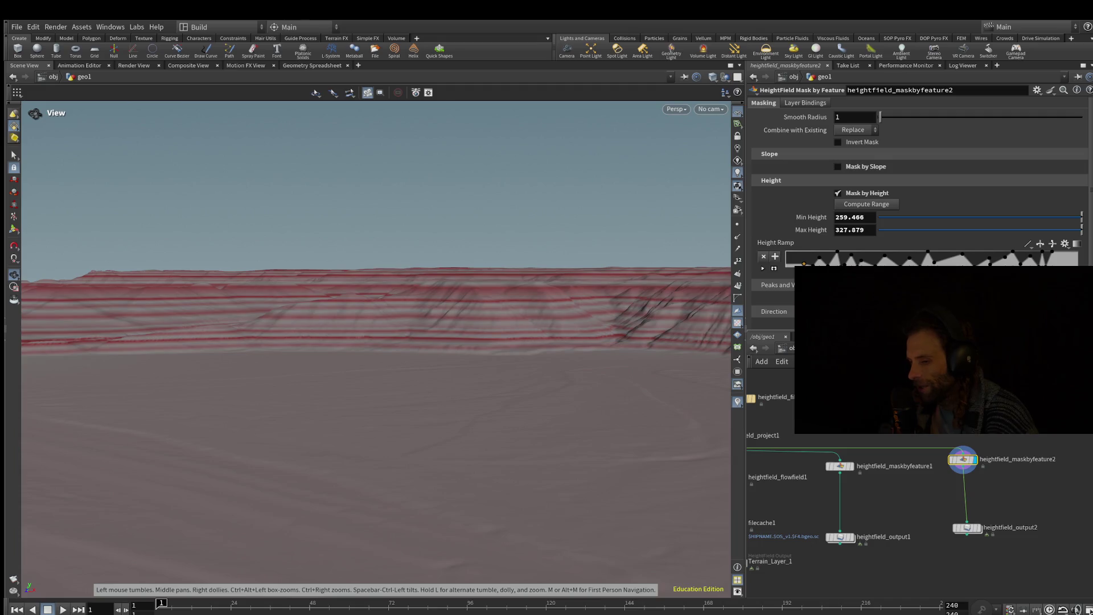
scroll(376, 331, up, 2)
scroll(376, 330, up, 5)
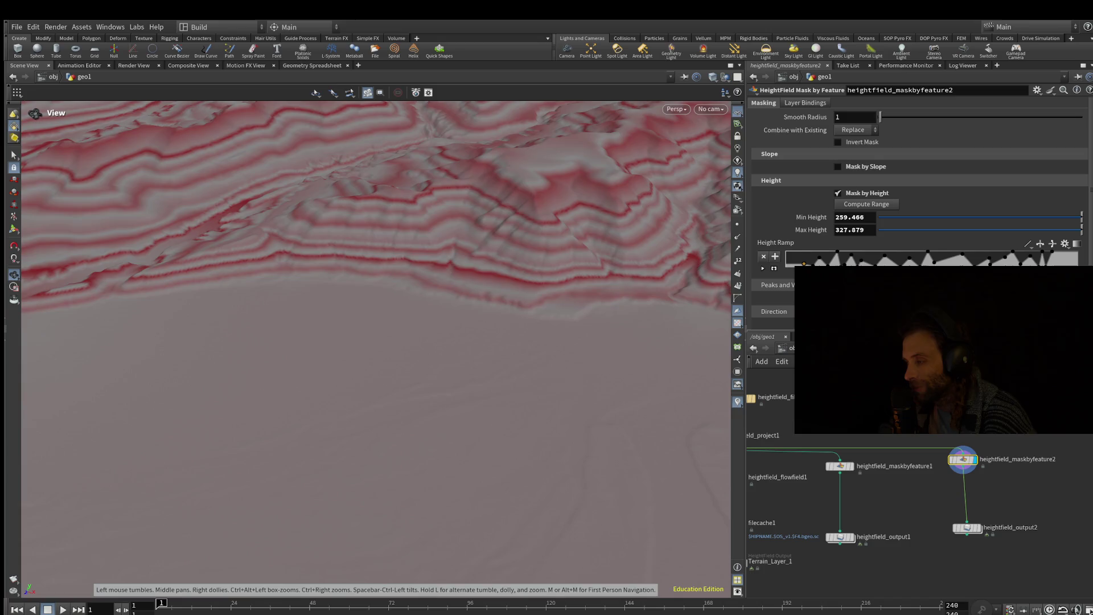
scroll(376, 330, up, 5)
mouse_move(376, 331)
mouse_down()
mouse_move(376, 165)
mouse_move(376, 199)
mouse_up()
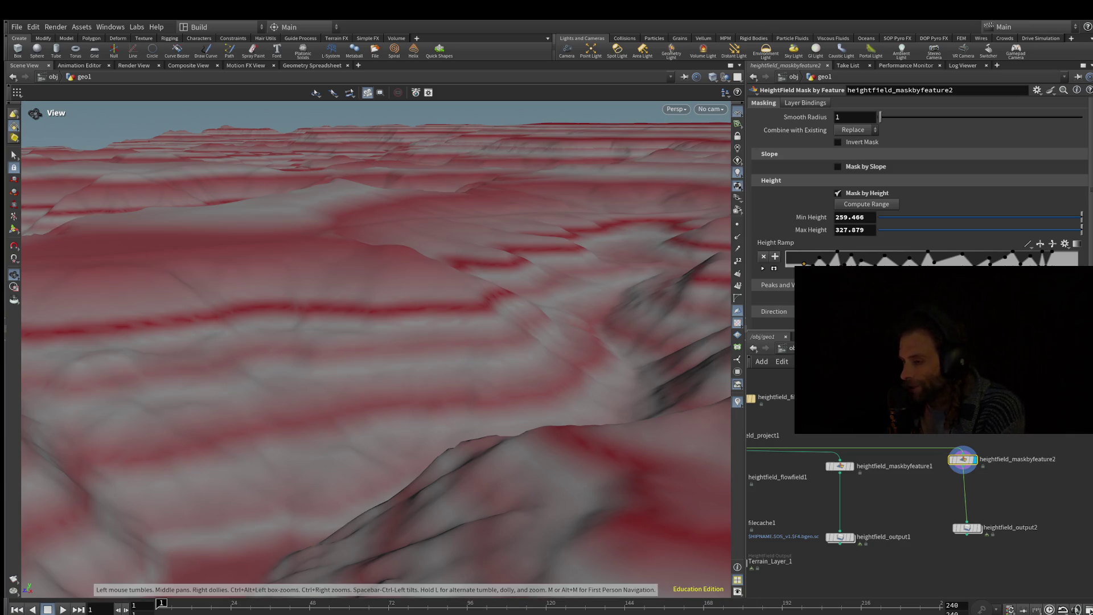
Step: View the banded terrain from above, then bring heightfield_flowfield1 into view in the network
drag(375, 256, 375, 405)
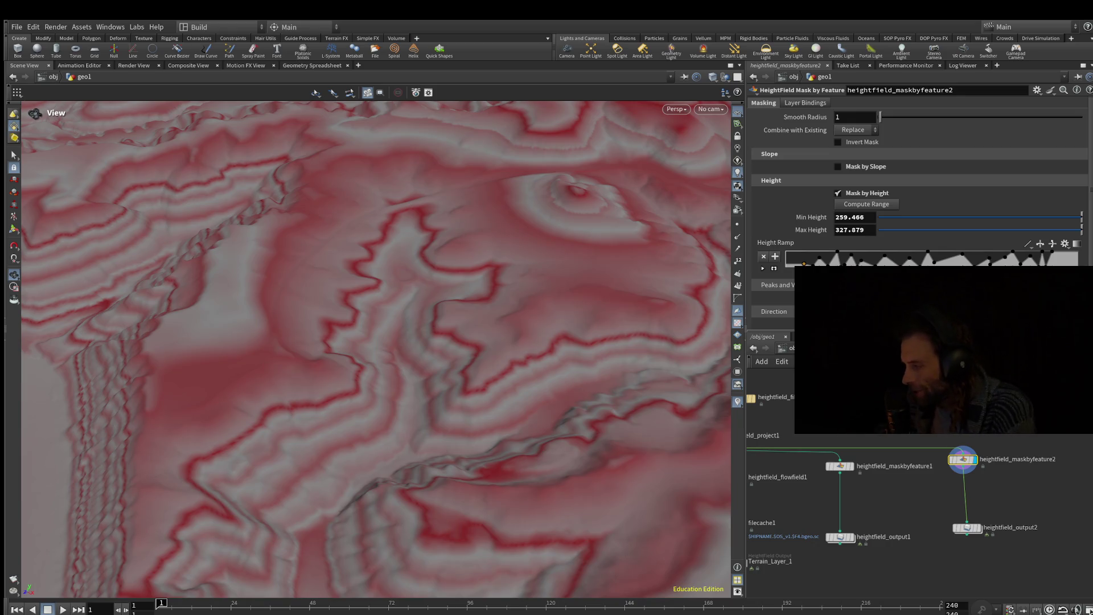
mouse_move(376, 284)
mouse_down()
mouse_move(376, 353)
mouse_move(402, 461)
mouse_move(404, 350)
mouse_up()
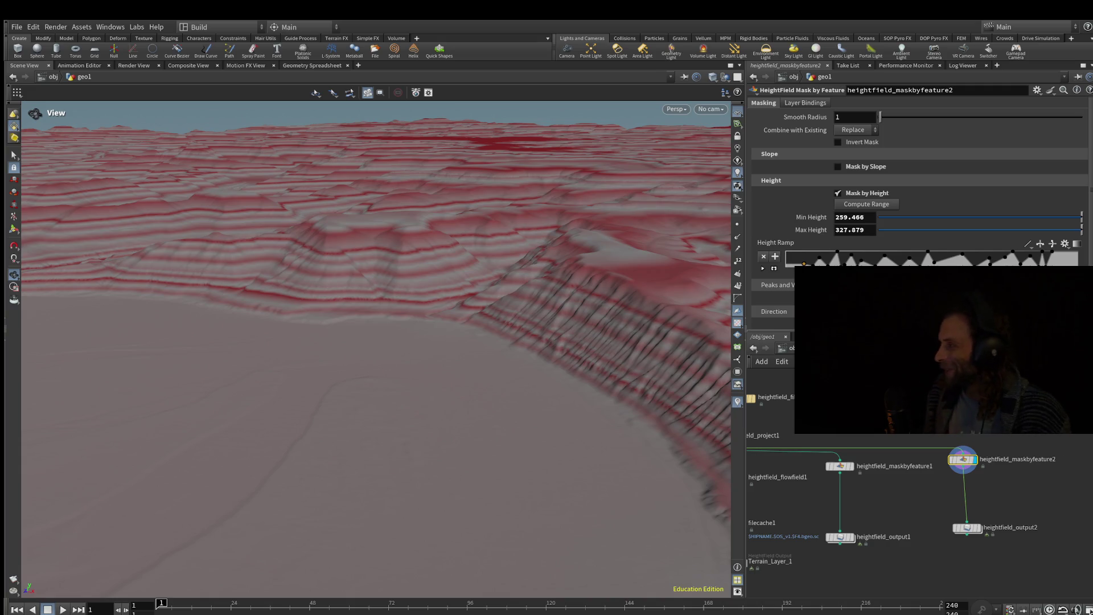
scroll(376, 285, up, 3)
scroll(376, 285, down, 3)
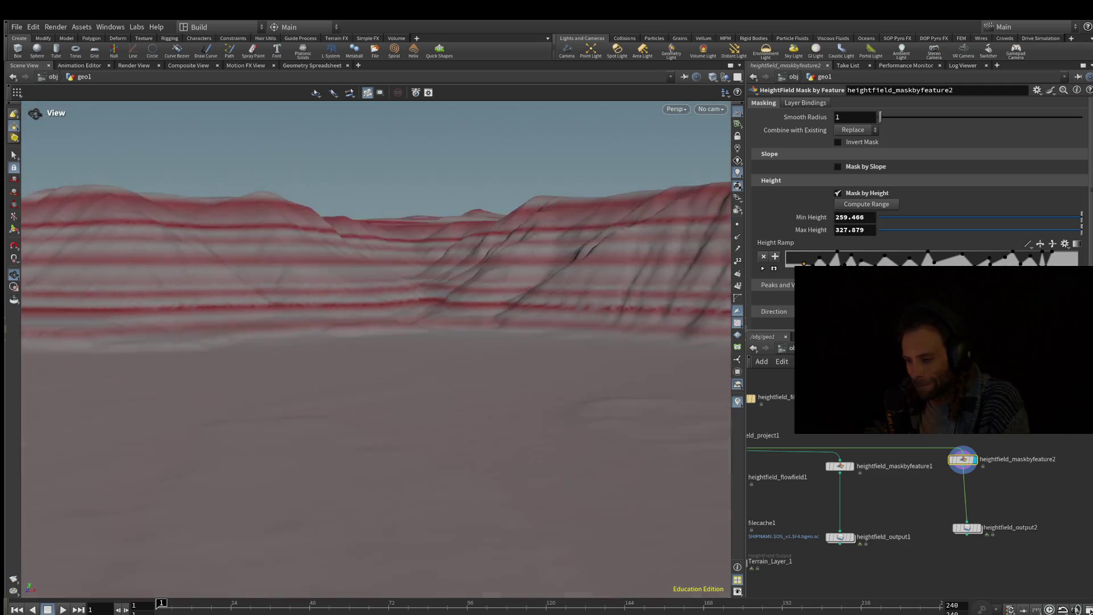
mouse_move(376, 285)
mouse_down()
mouse_move(376, 239)
mouse_move(353, 216)
mouse_move(362, 301)
mouse_up()
middle_drag(735, 478, 792, 447)
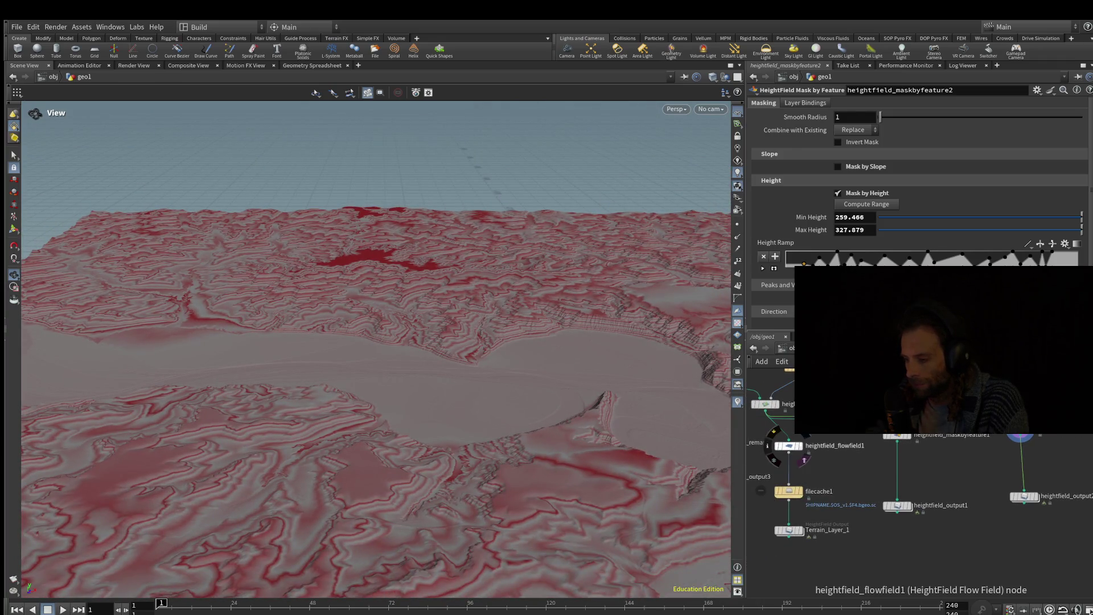
Step: Switch the display between heightfield_flowfield1's red veins and maskbyfeature2's height bands
click(797, 445)
mouse_move(461, 395)
mouse_down()
mouse_move(302, 374)
mouse_move(114, 296)
mouse_move(130, 410)
mouse_move(174, 297)
mouse_up()
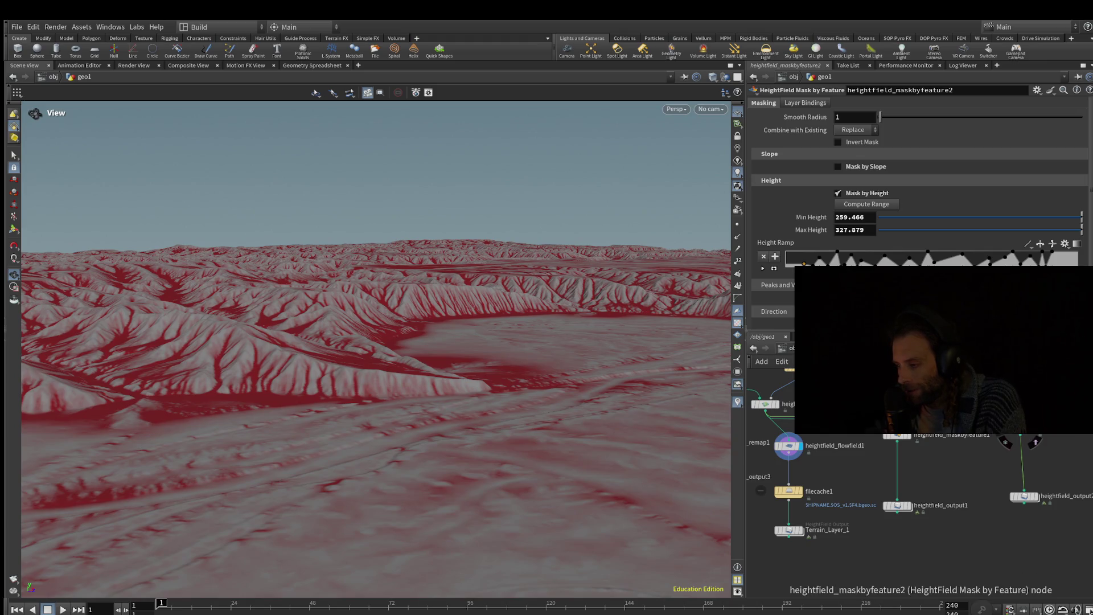
click(1035, 442)
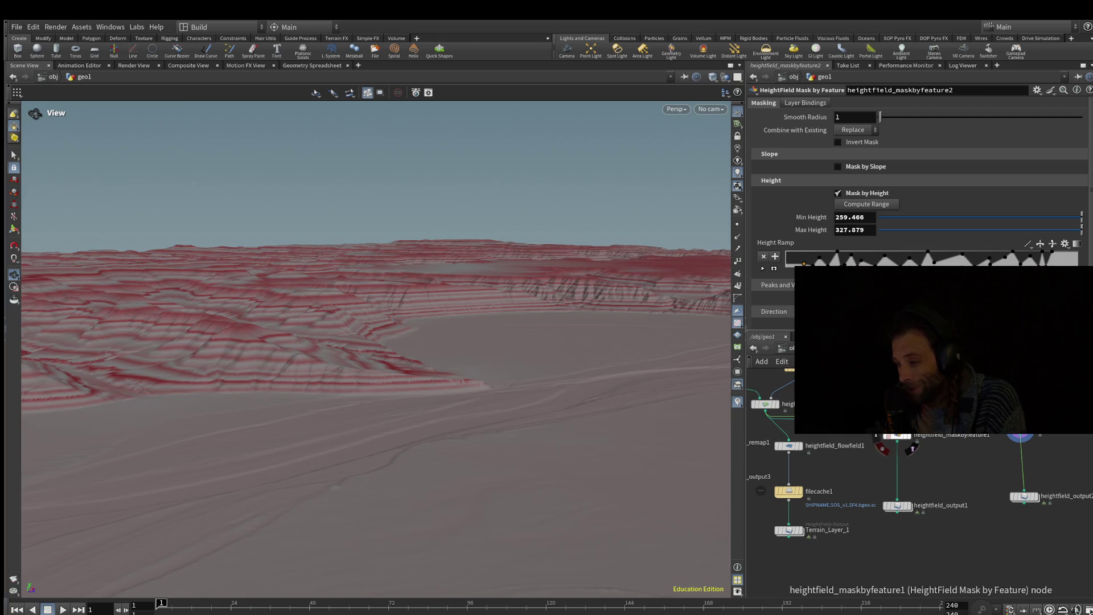
click(798, 446)
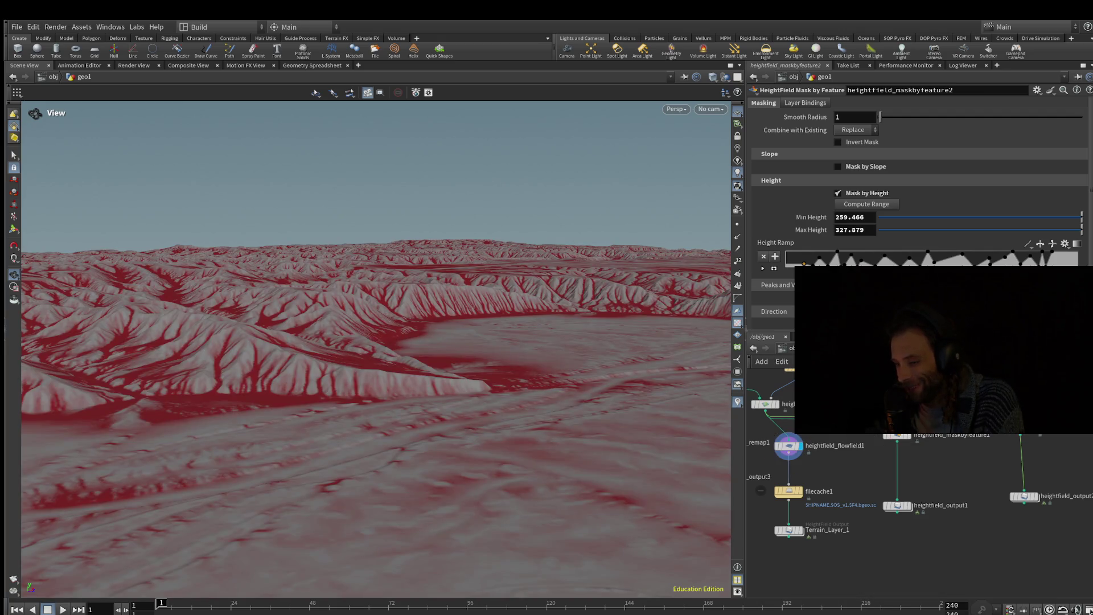
click(1030, 428)
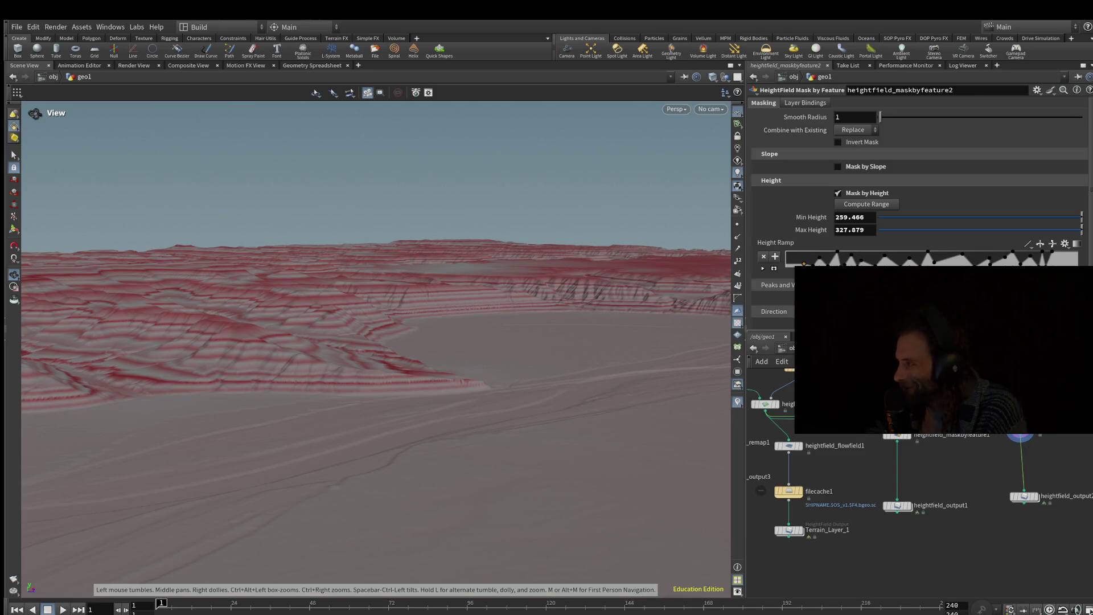
scroll(376, 319, up, 3)
scroll(376, 311, up, 2)
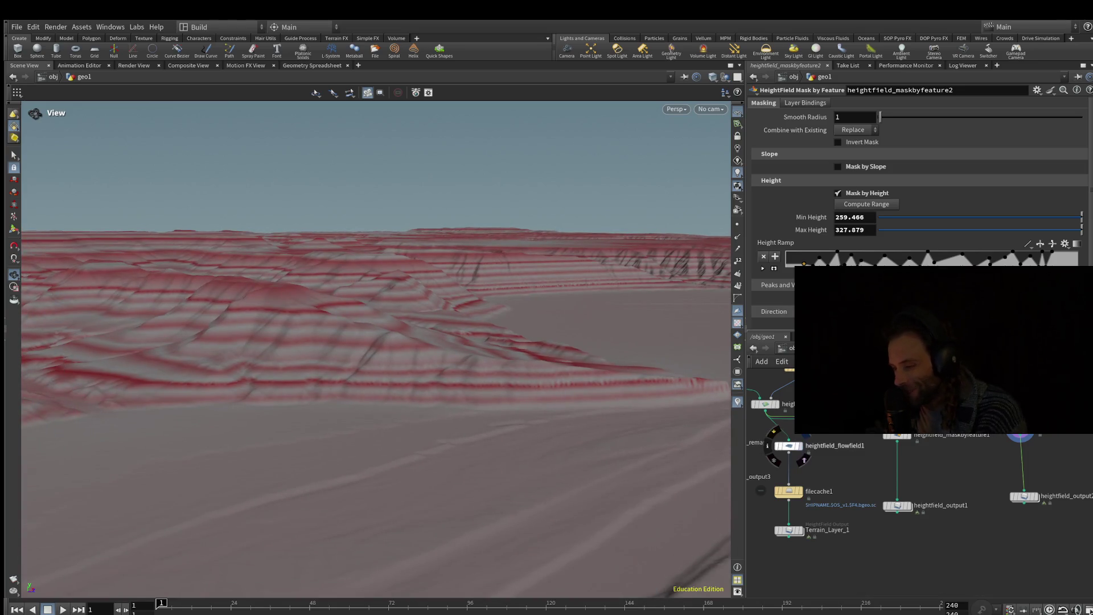
click(799, 446)
click(798, 446)
click(799, 446)
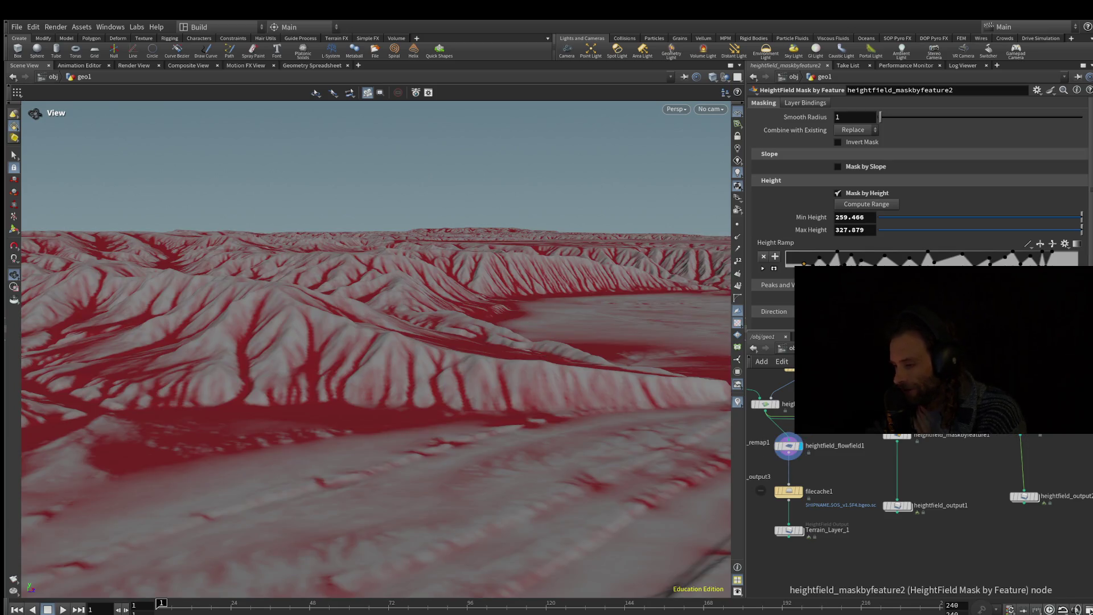
click(1019, 432)
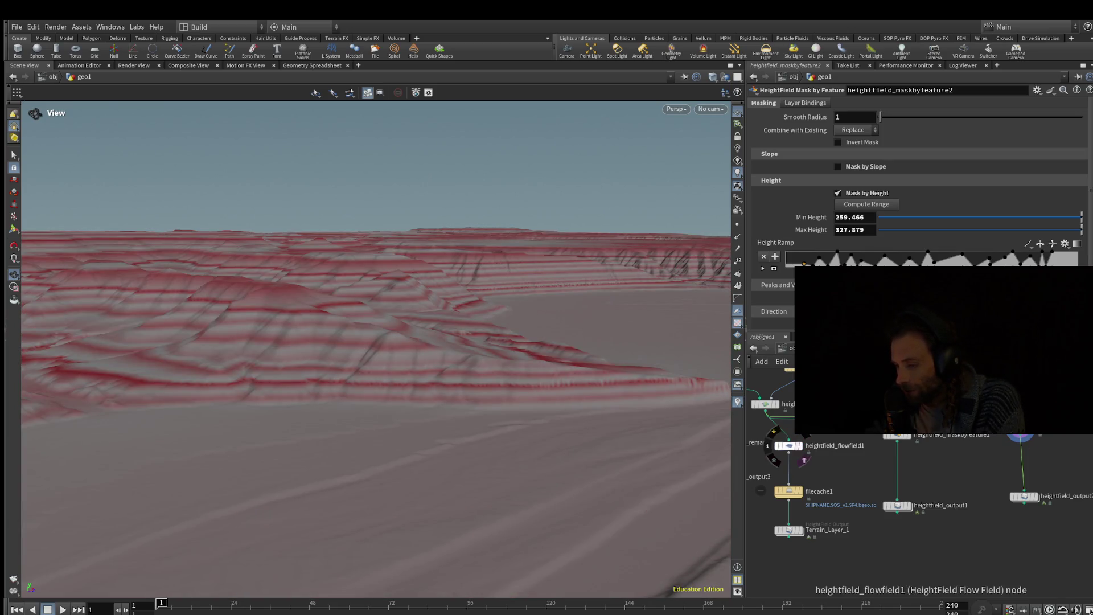
click(798, 446)
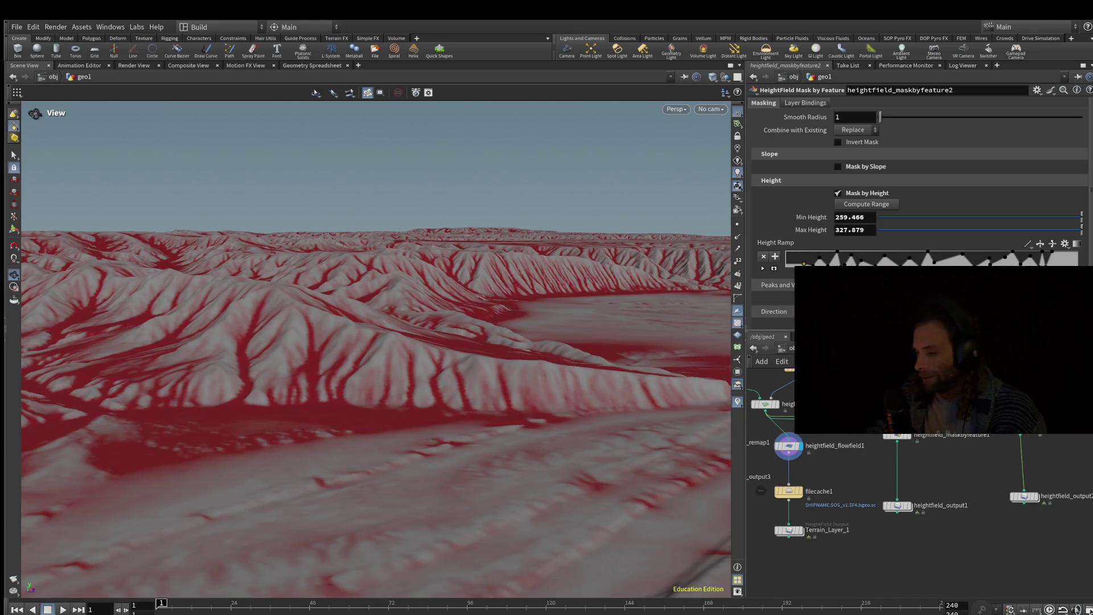
click(1025, 427)
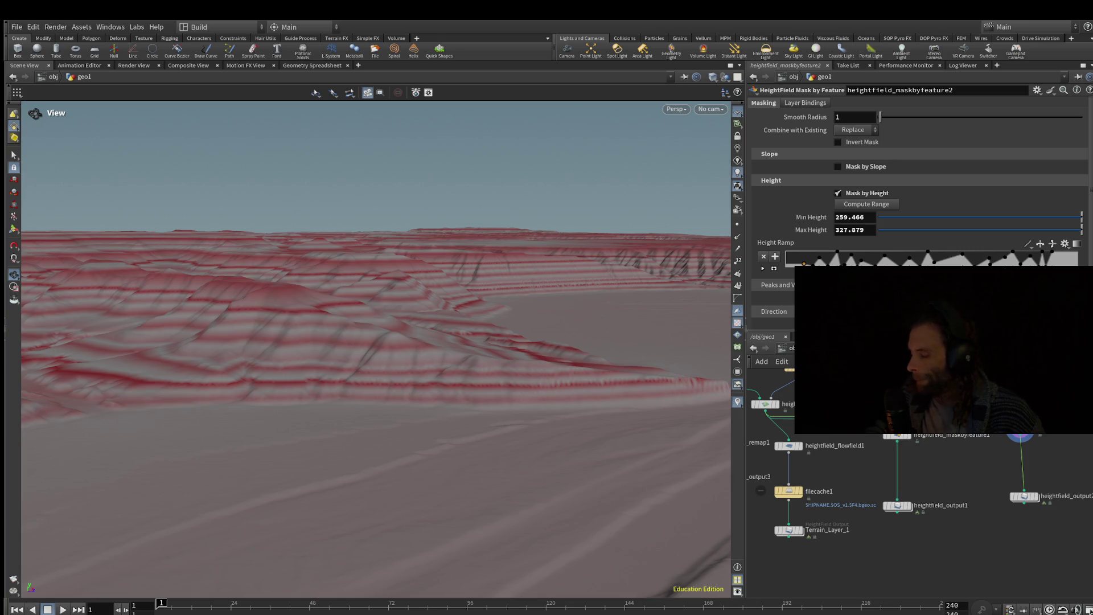
Step: Compare heightfield_maskbyfeature1 with the other two masks, ending on maskbyfeature2's red strata
click(911, 448)
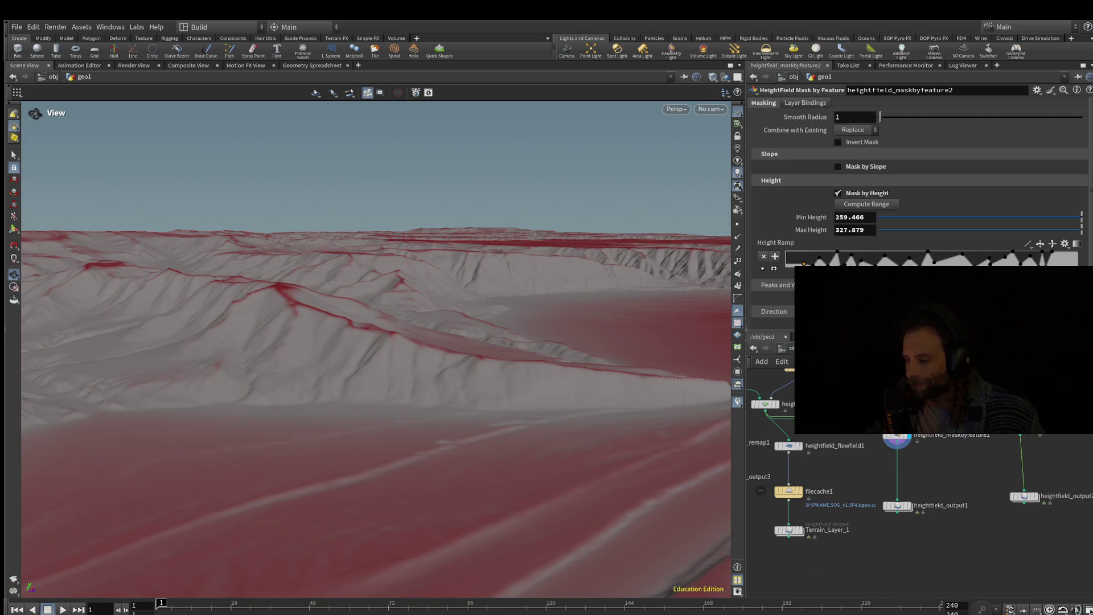
click(802, 450)
click(912, 448)
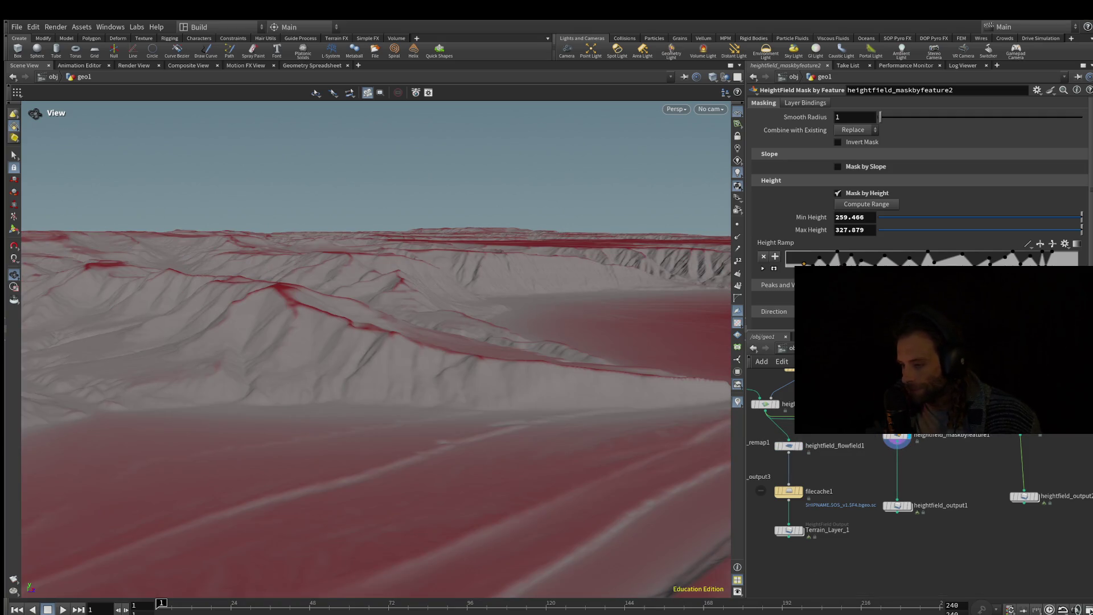
click(1035, 441)
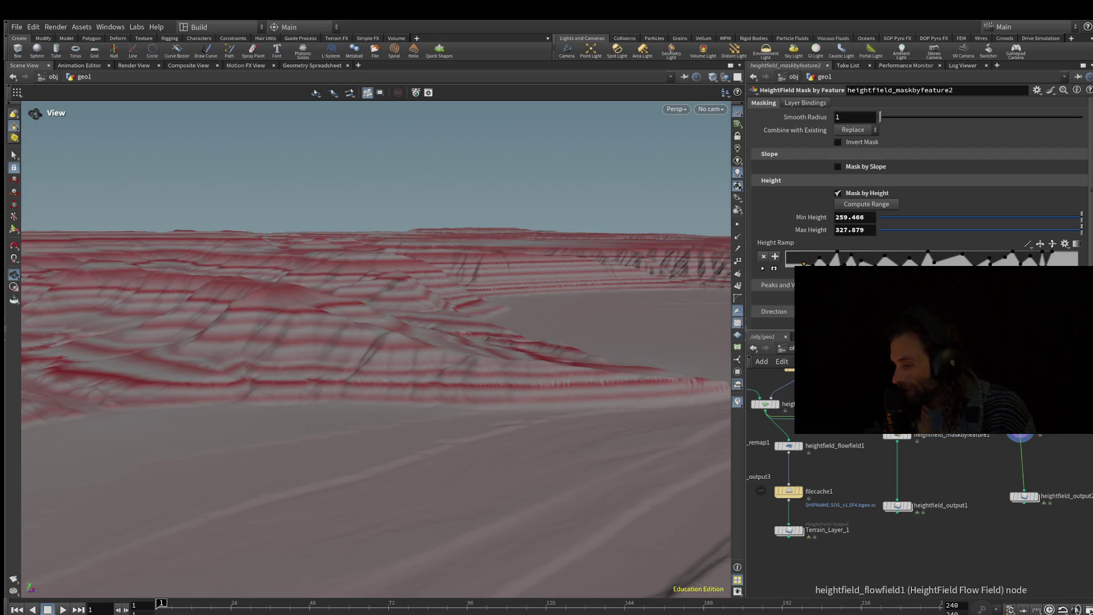
click(800, 450)
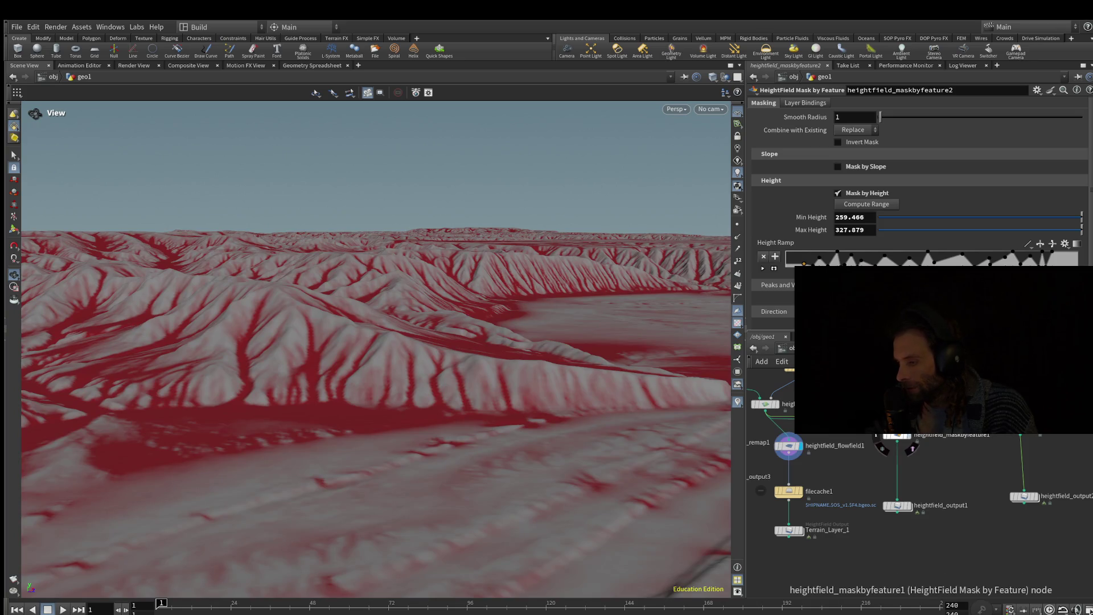
click(912, 443)
click(1035, 441)
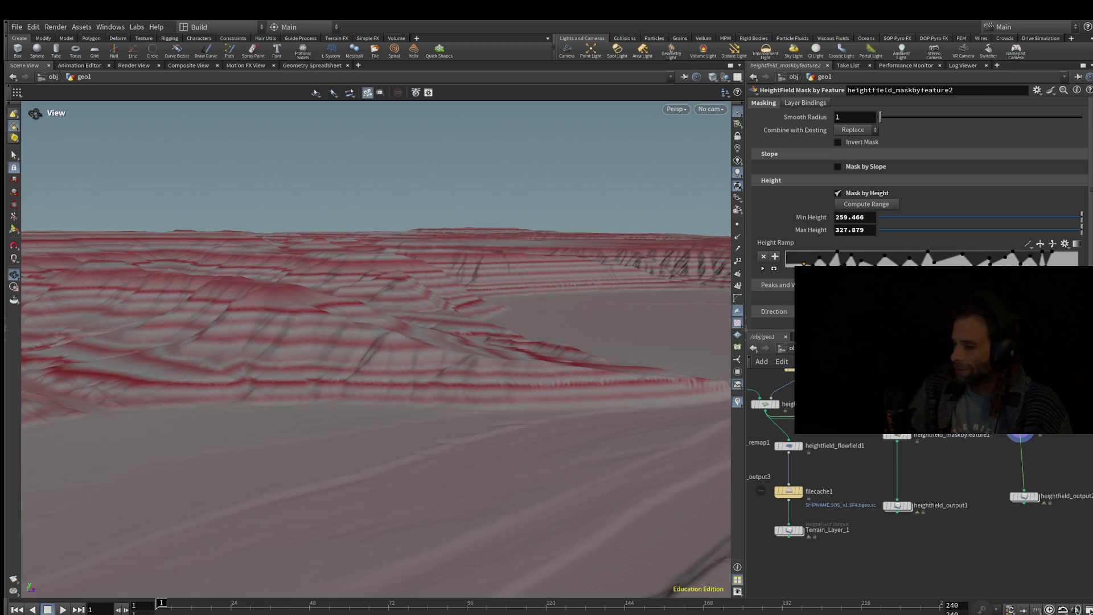
Step: Look down closely on the 259.466–327.879 height-banded terrain and bring the mask and output nodes into view
mouse_move(789, 529)
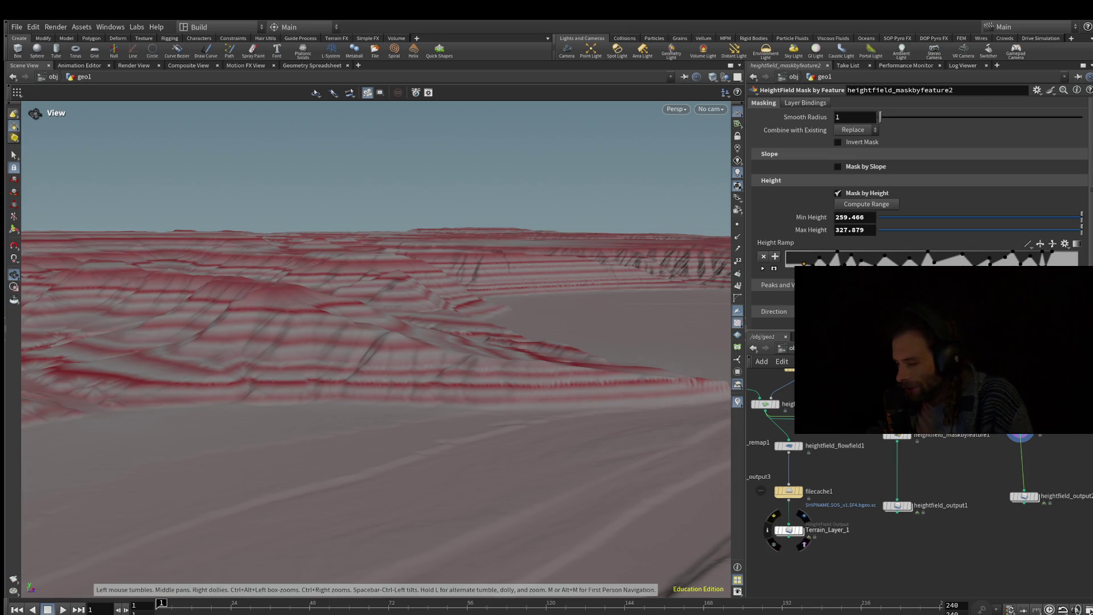
mouse_move(376, 342)
mouse_down()
mouse_move(375, 302)
mouse_move(376, 364)
mouse_move(399, 432)
mouse_move(416, 415)
mouse_up()
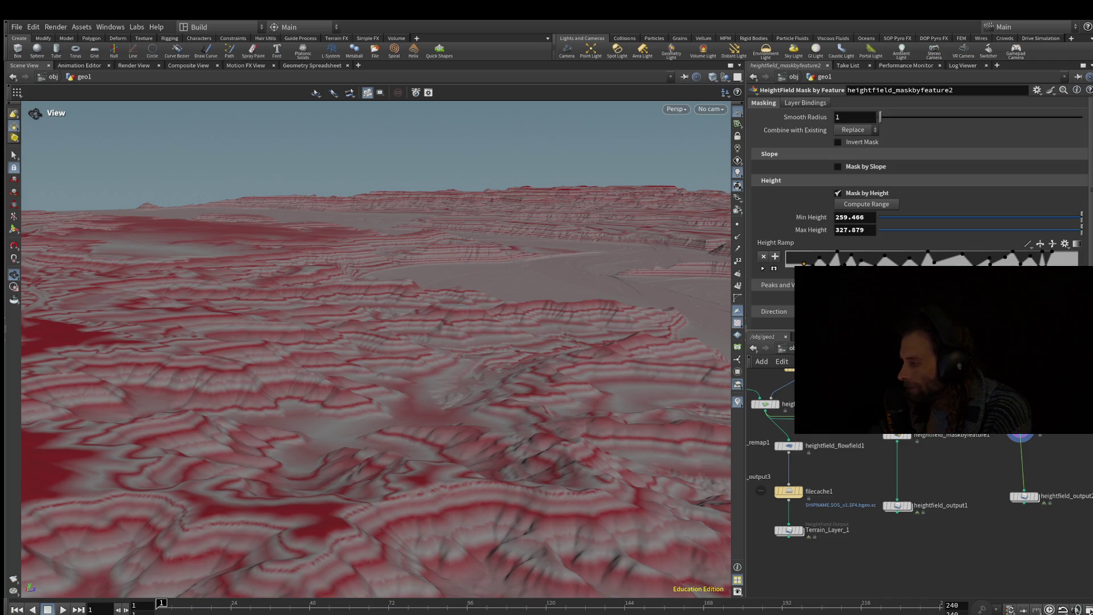
drag(376, 342, 376, 479)
middle_drag(912, 484, 781, 496)
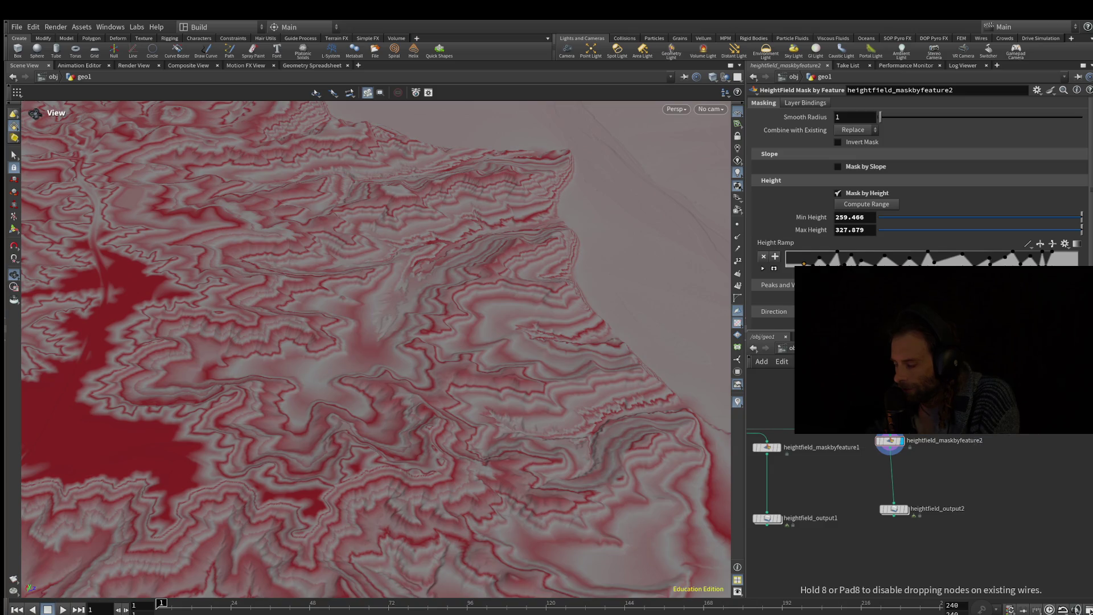
Step: Place a new Material node in the network
scroll(1025, 444, down, 3)
scroll(1026, 444, up, 5)
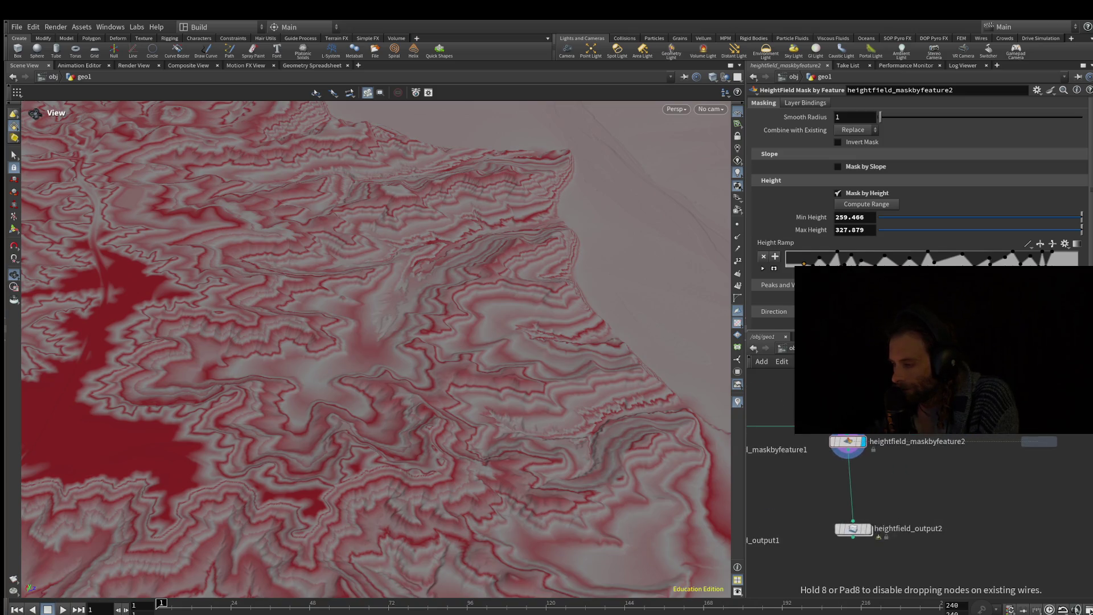
click(1048, 421)
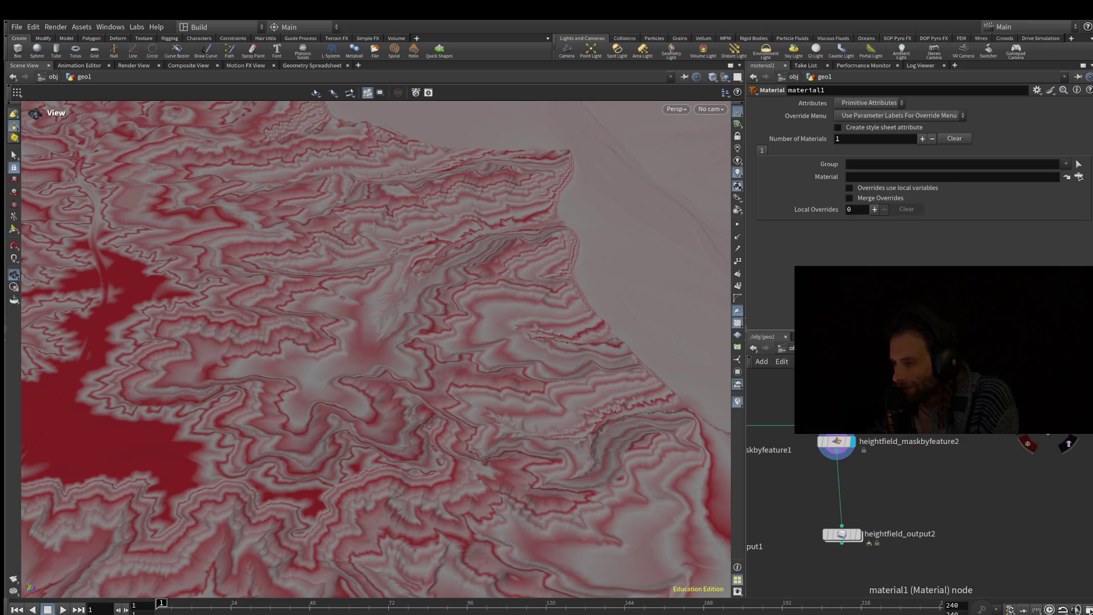
mouse_move(911, 512)
middle_down()
mouse_move(827, 523)
mouse_move(825, 533)
middle_up()
scroll(924, 437, up, 4)
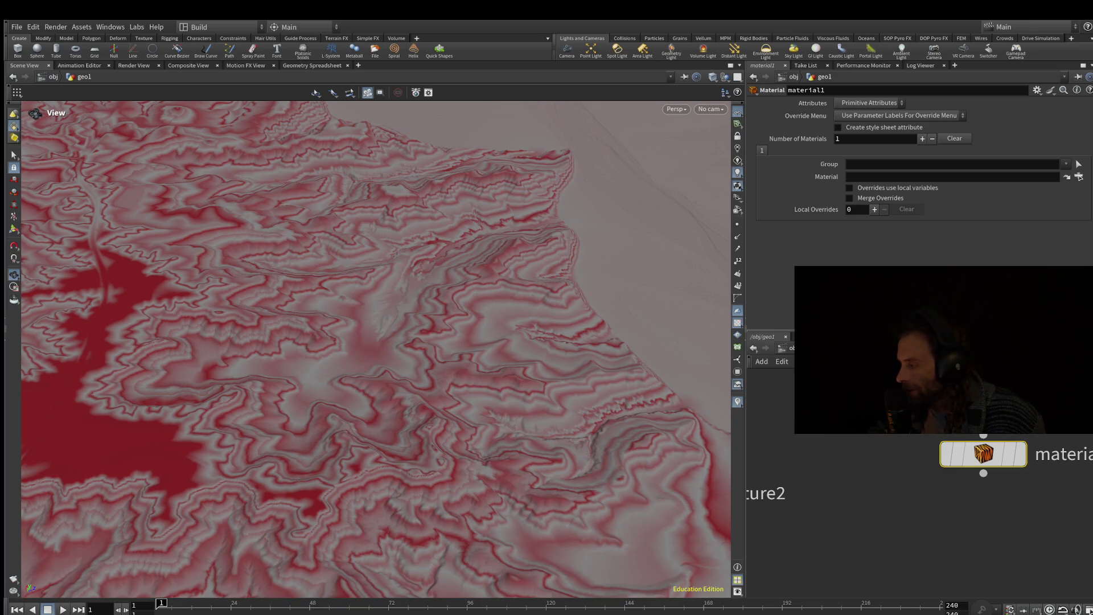
Step: Return to the mask nodes and open heightfield_maskbyfeature1's settings
middle_drag(855, 512, 1008, 487)
middle_drag(798, 513, 1060, 531)
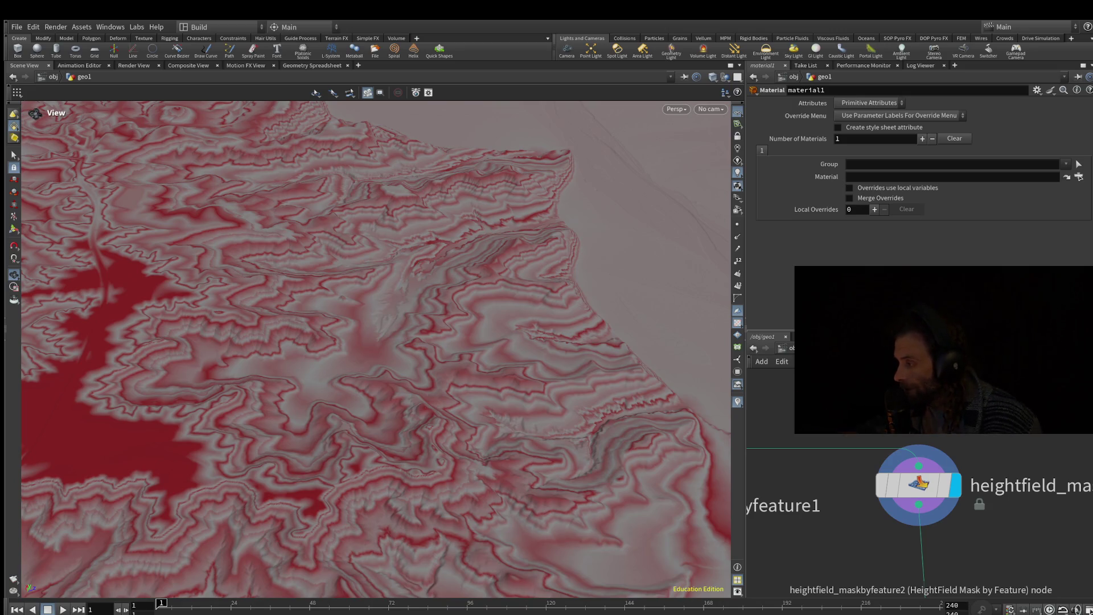
scroll(920, 485, down, 8)
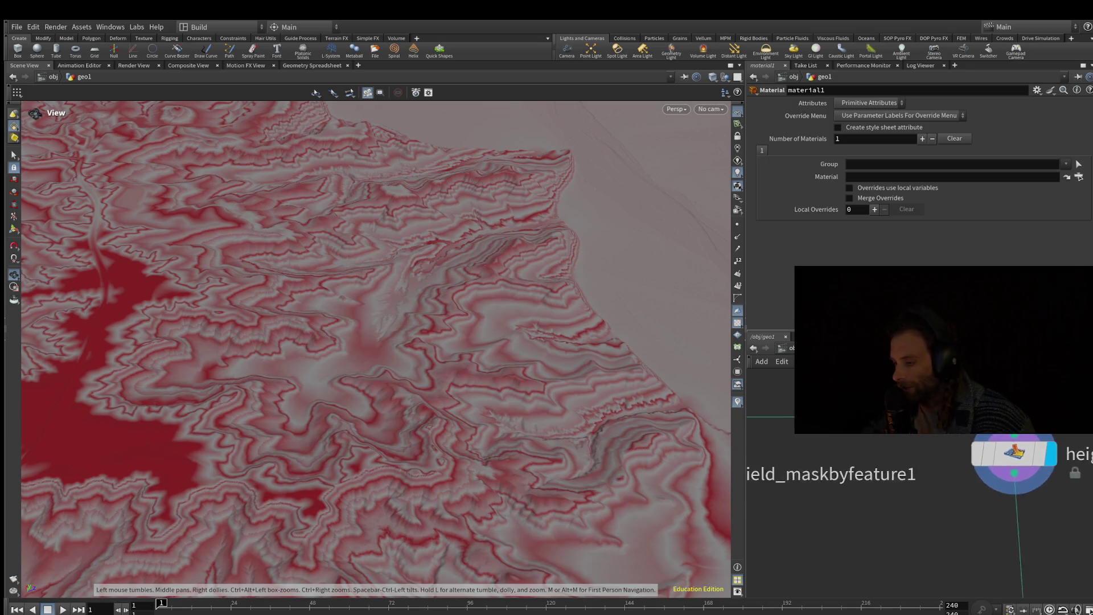
click(940, 399)
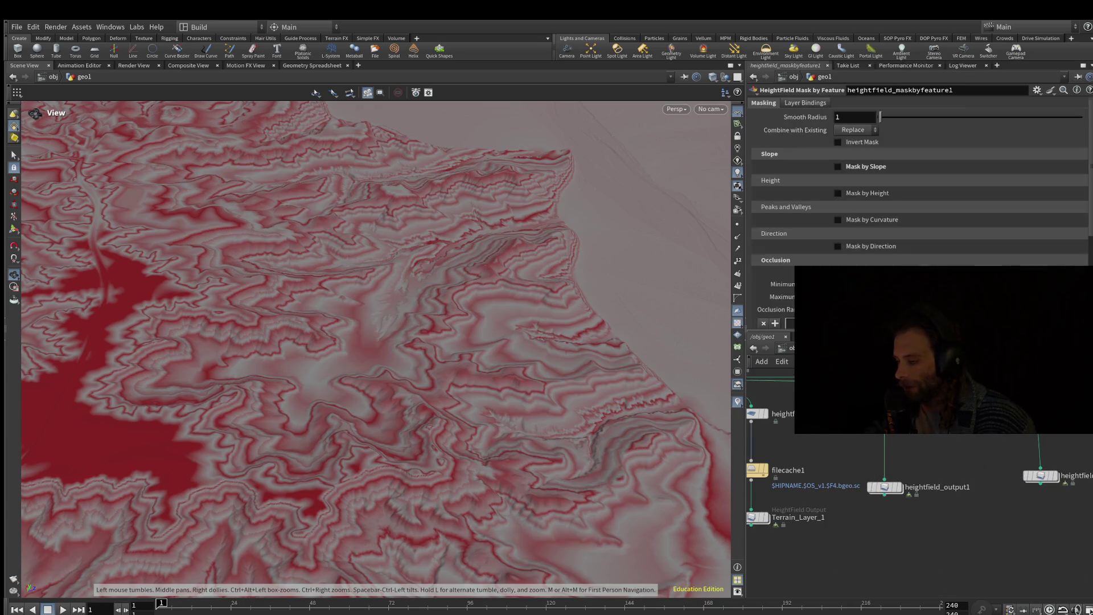
scroll(920, 512, down, 5)
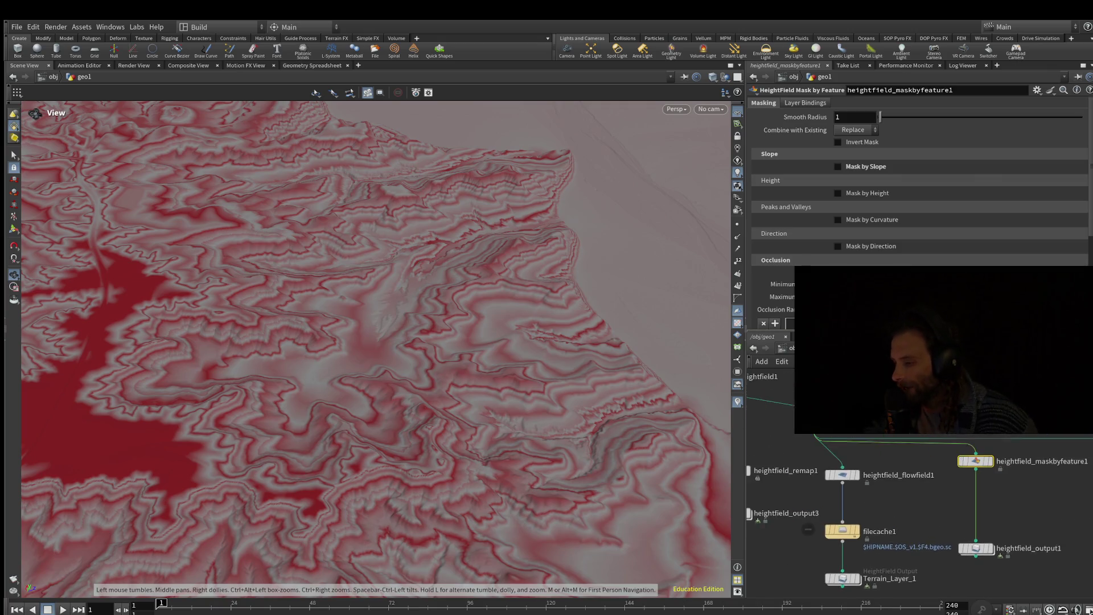
scroll(983, 508, up, 5)
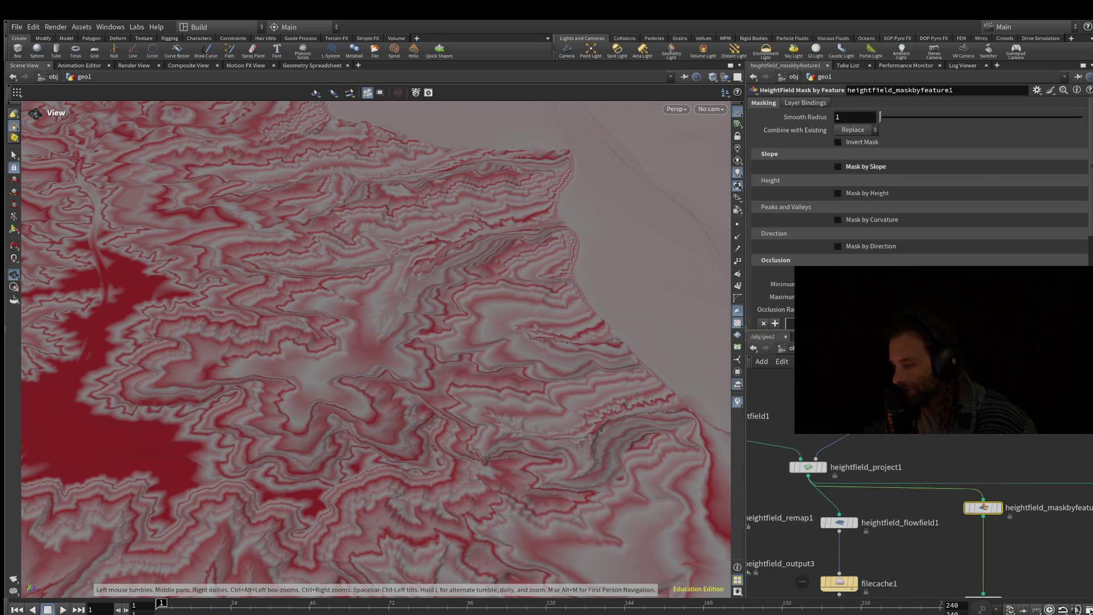
scroll(919, 513, up, 2)
Step: Line up heightfield_flowfield1, filecache1 and Terrain_Layer_1 in a tidy column
drag(944, 516, 903, 520)
scroll(902, 520, up, 2)
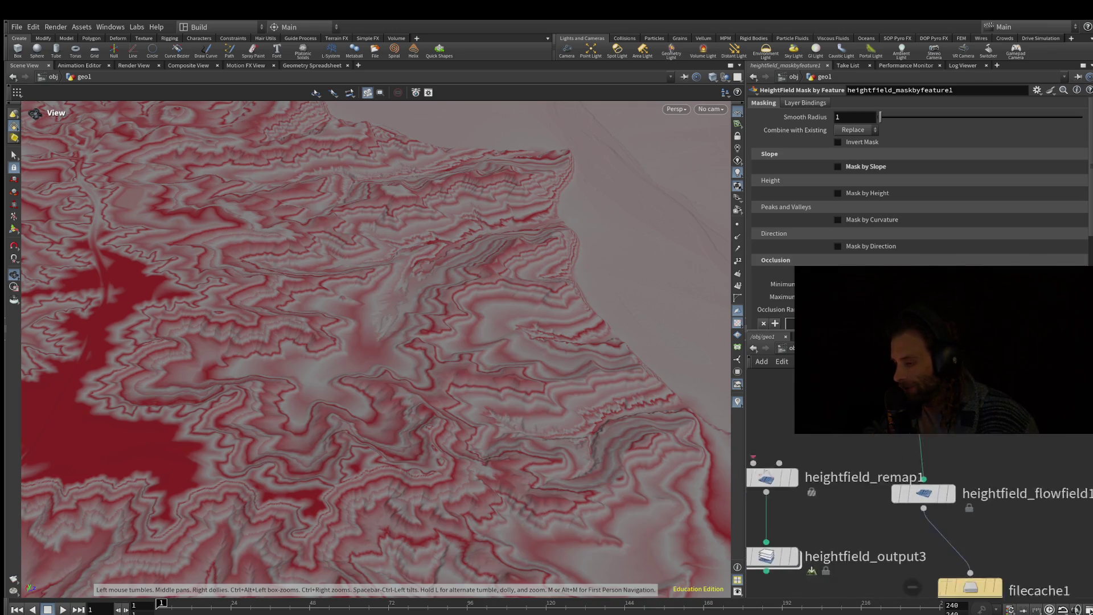
middle_drag(975, 585, 1000, 525)
drag(1000, 525, 953, 537)
middle_drag(953, 537, 934, 451)
drag(979, 538, 927, 532)
middle_drag(927, 532, 926, 603)
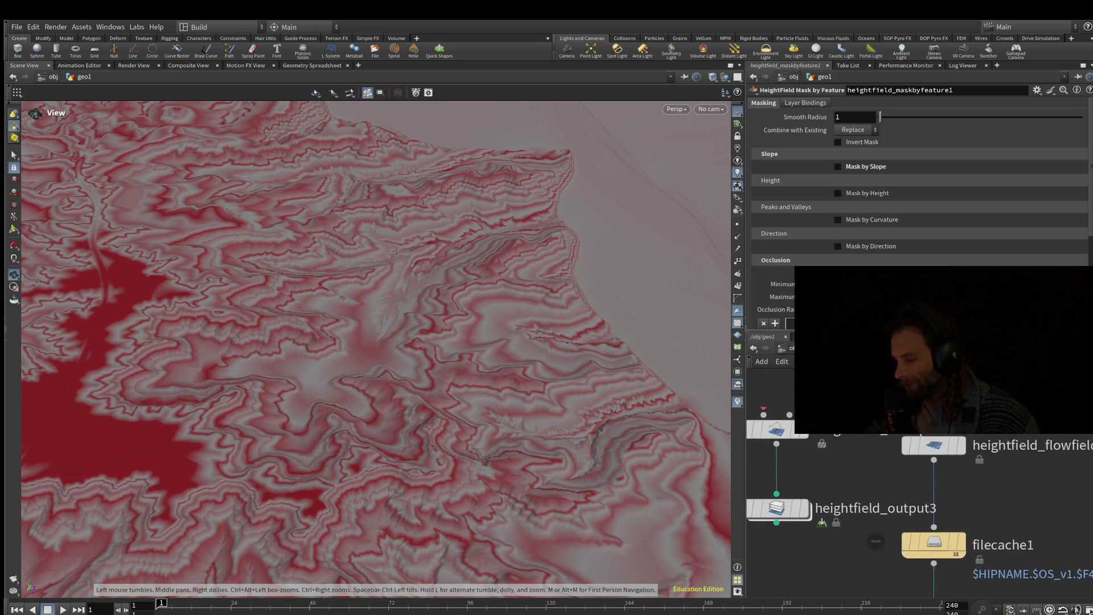
scroll(796, 573, up, 1)
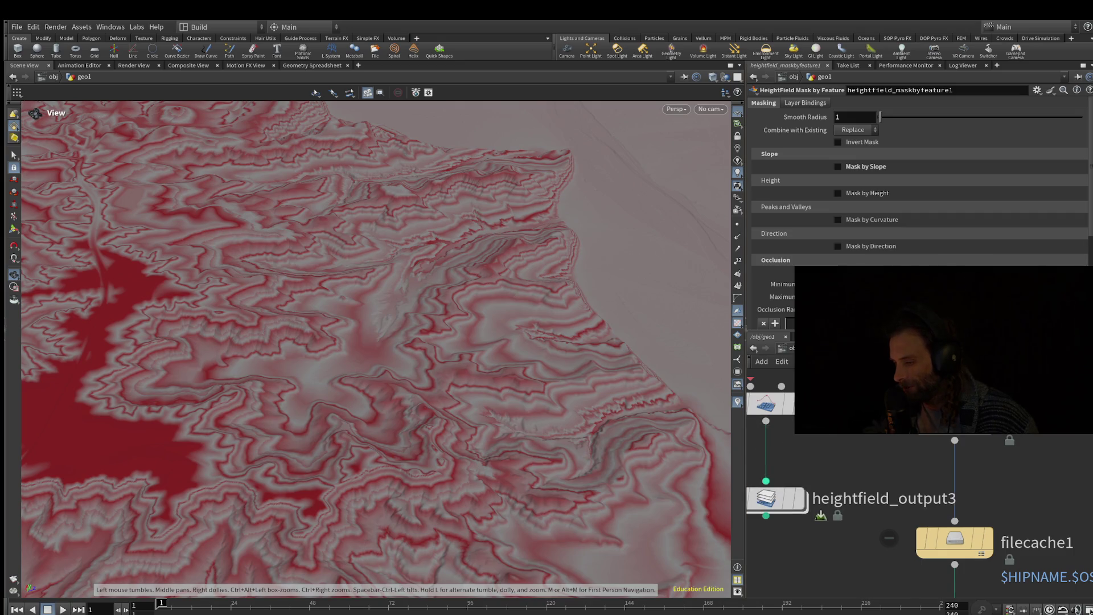
scroll(792, 593, down, 3)
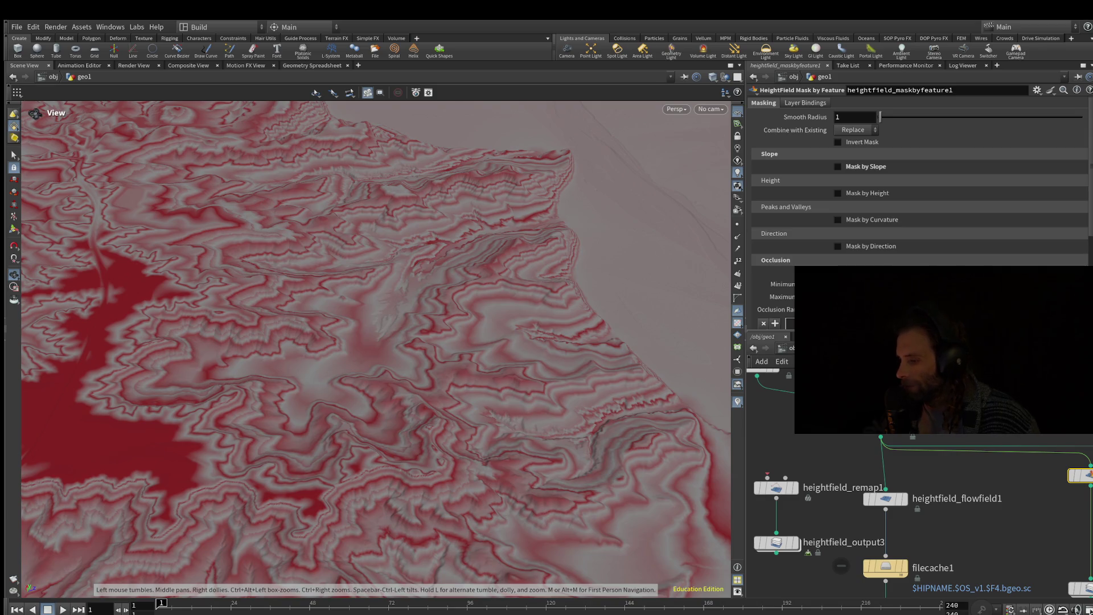
Step: Display heightfield_flowfield1 so red drainage channels branch across the terrain
key(r)
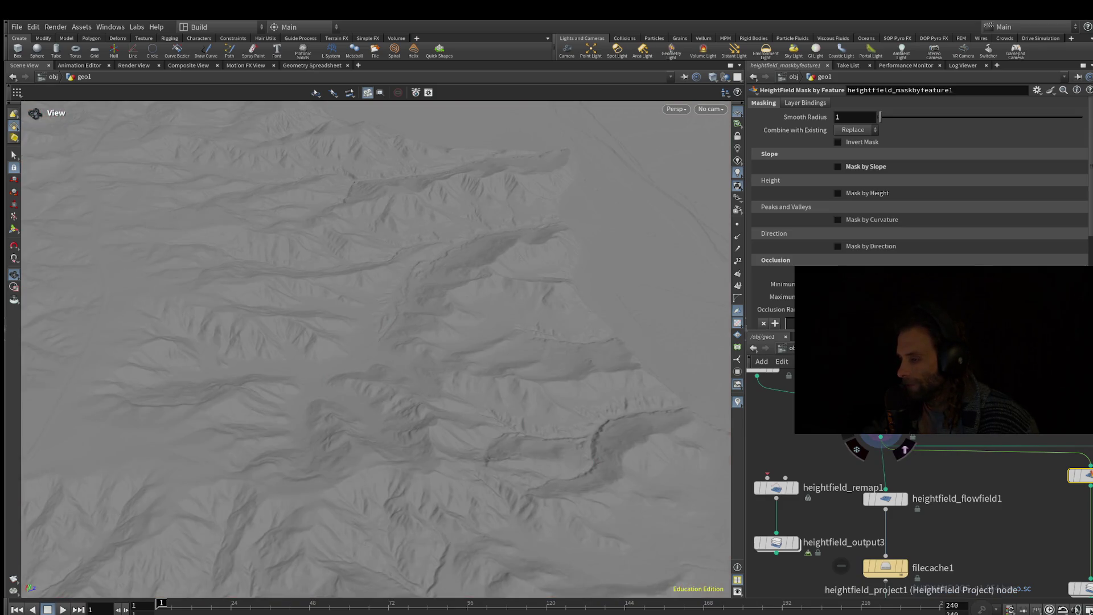
click(910, 522)
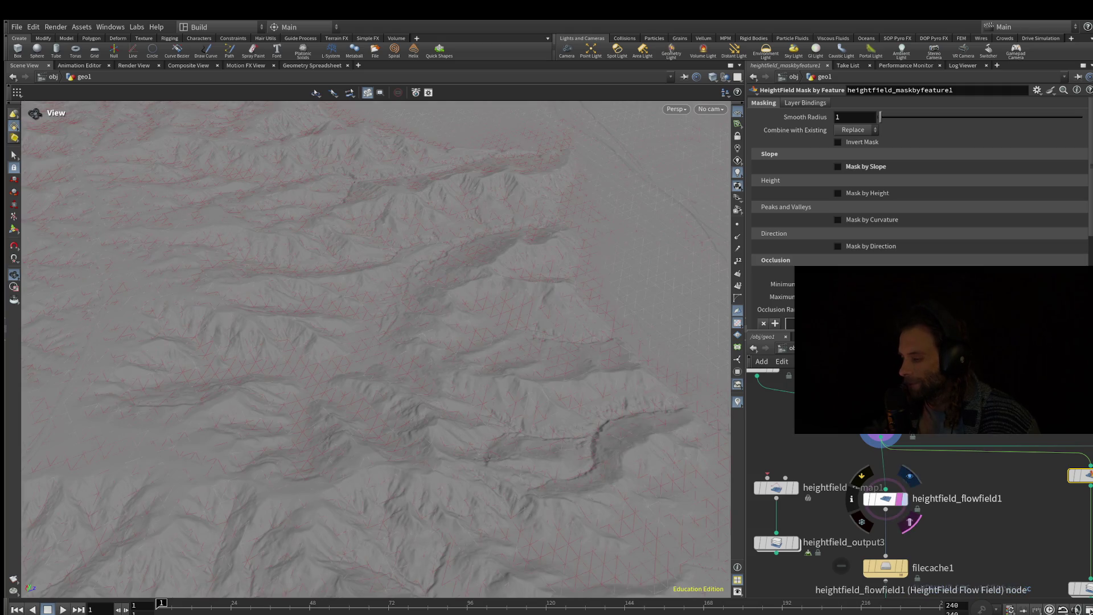
click(910, 477)
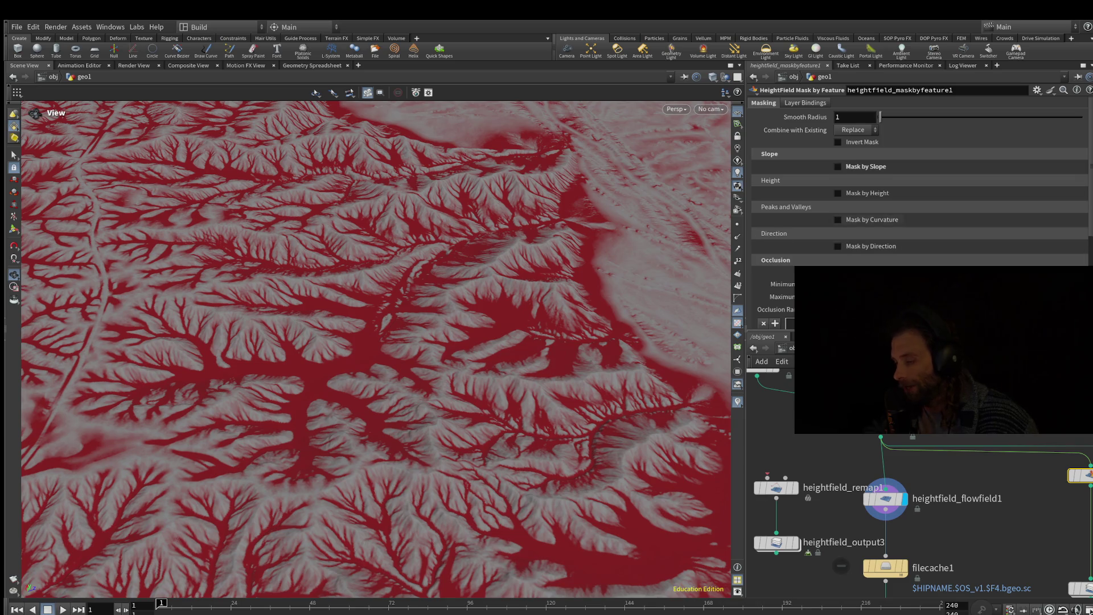
Step: Review heightfield_maskbyfeature1's Mask by Occlusion settings and ramp, then lower the view to the horizon
scroll(920, 200, down, 2)
scroll(920, 199, up, 2)
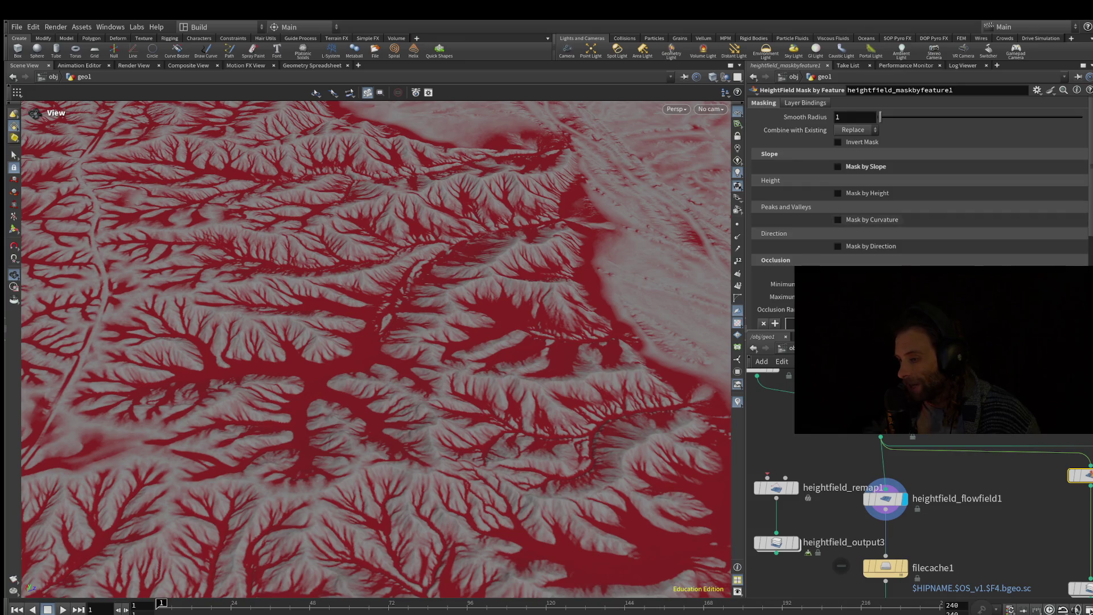
scroll(920, 200, down, 1)
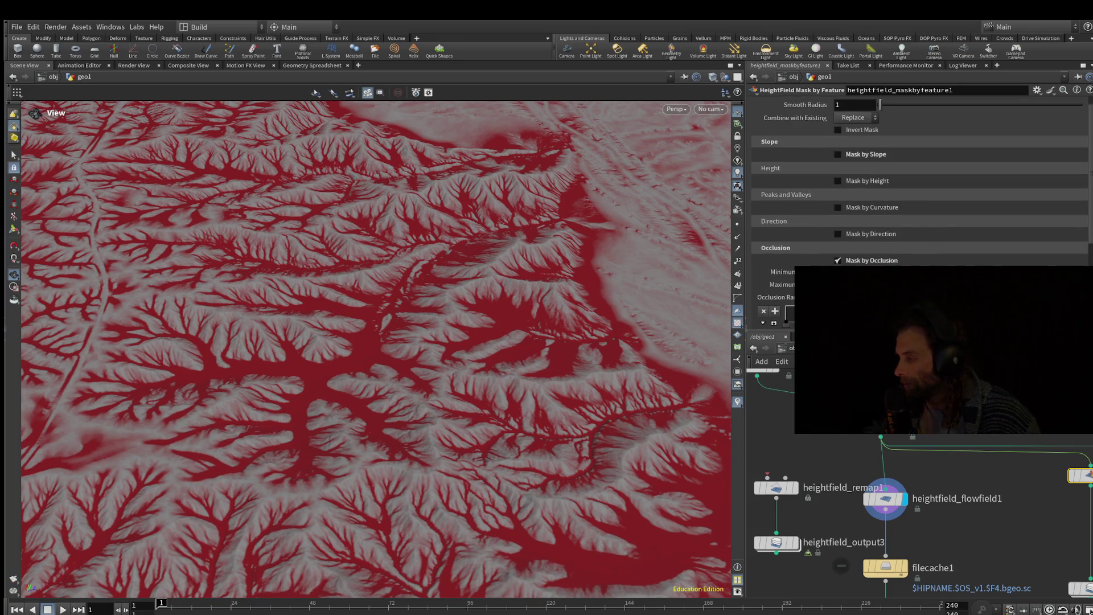
scroll(920, 200, down, 2)
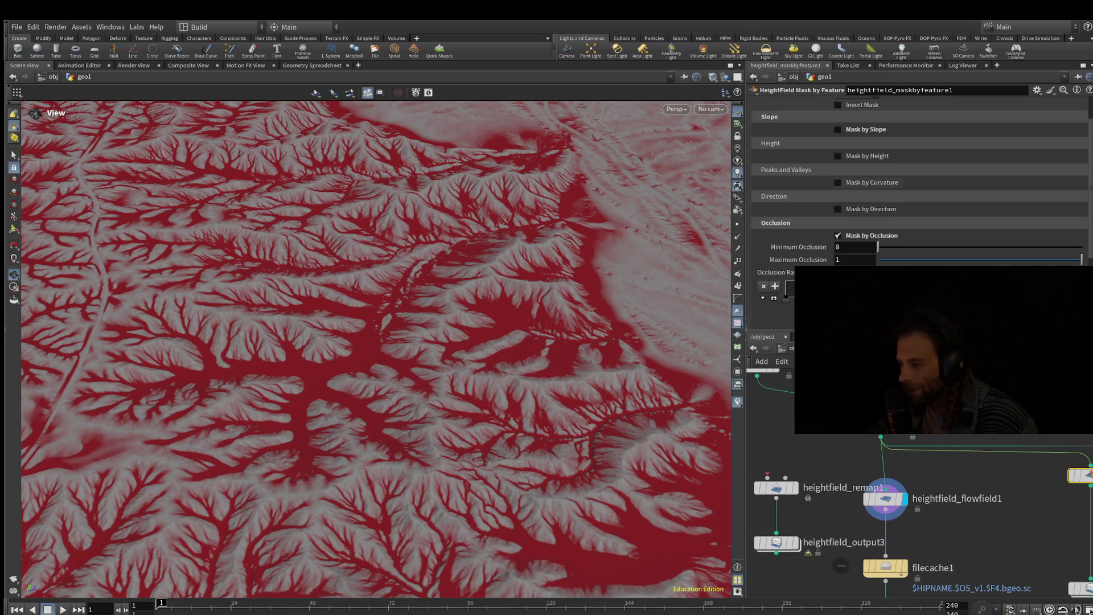
scroll(920, 182, down, 2)
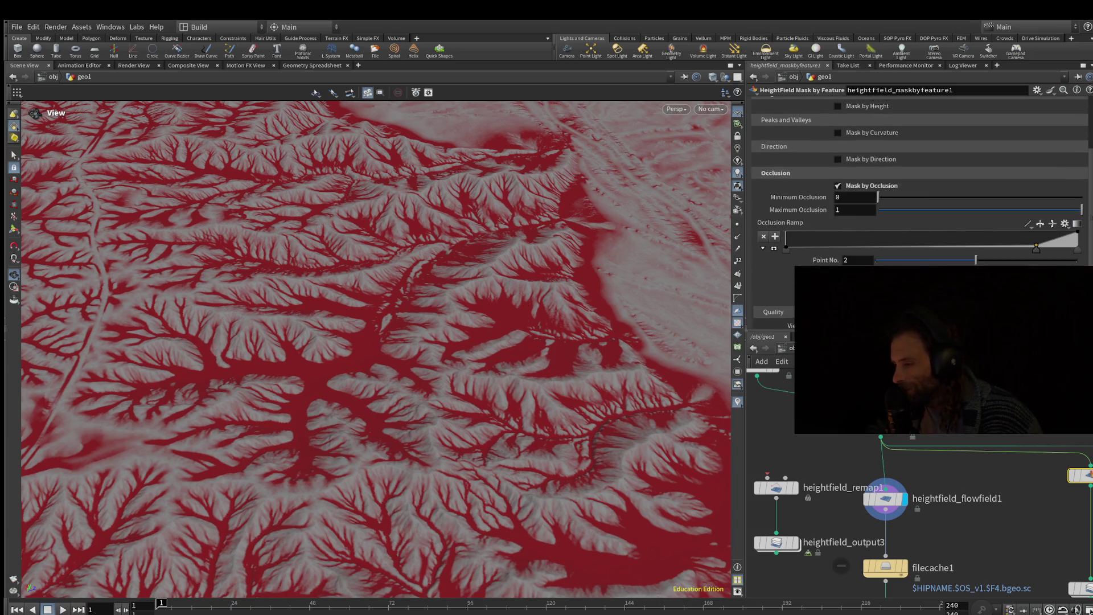
scroll(919, 182, up, 3)
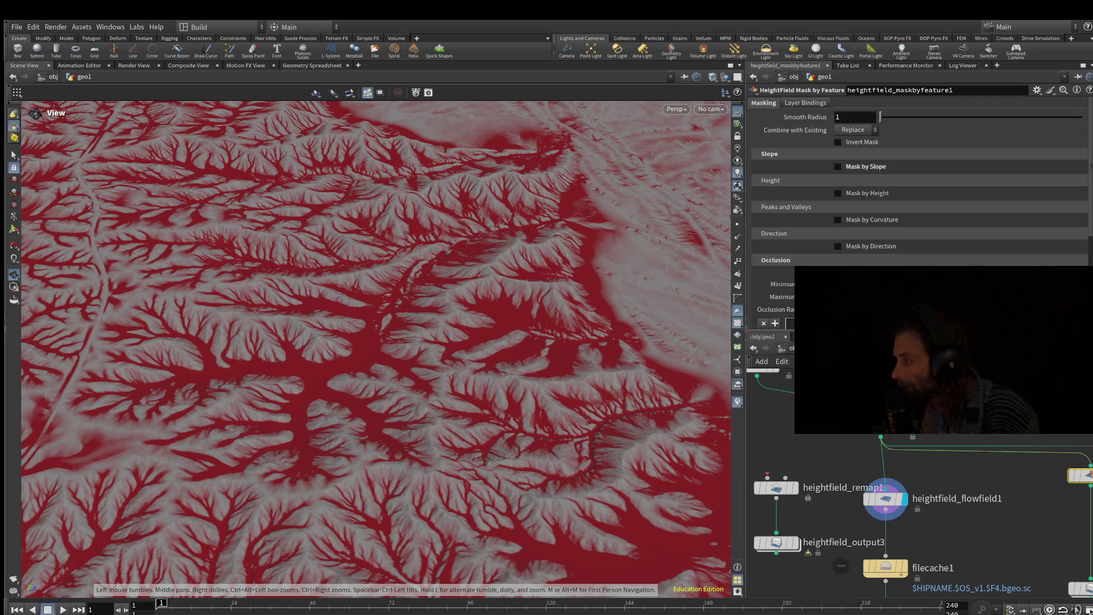
drag(376, 342, 375, 188)
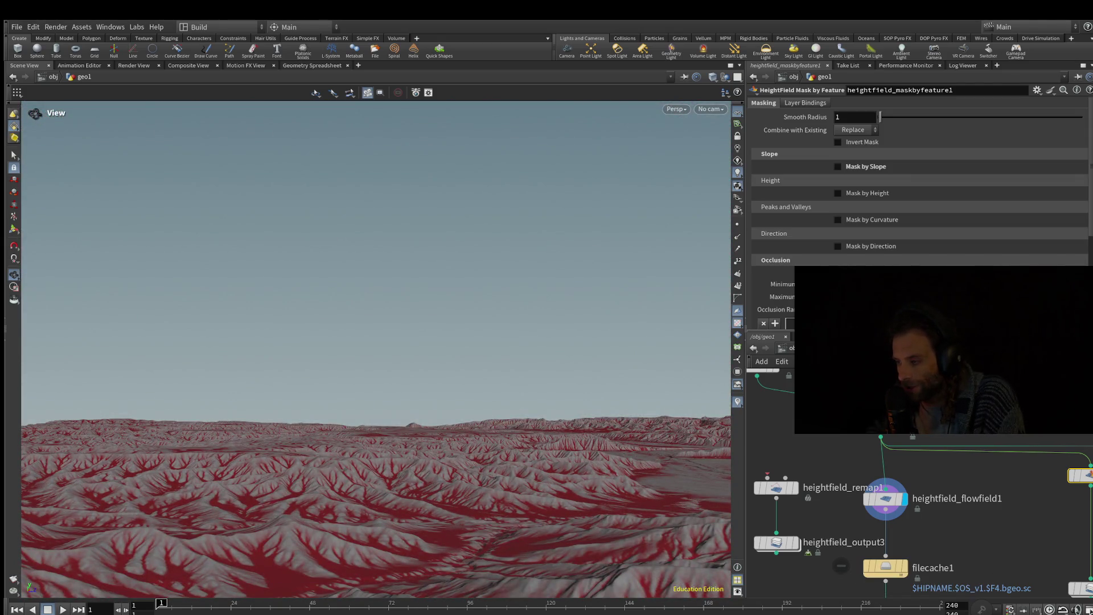
Step: Open heightfield_project1's settings and bring the flowfield and output nodes into view
click(883, 418)
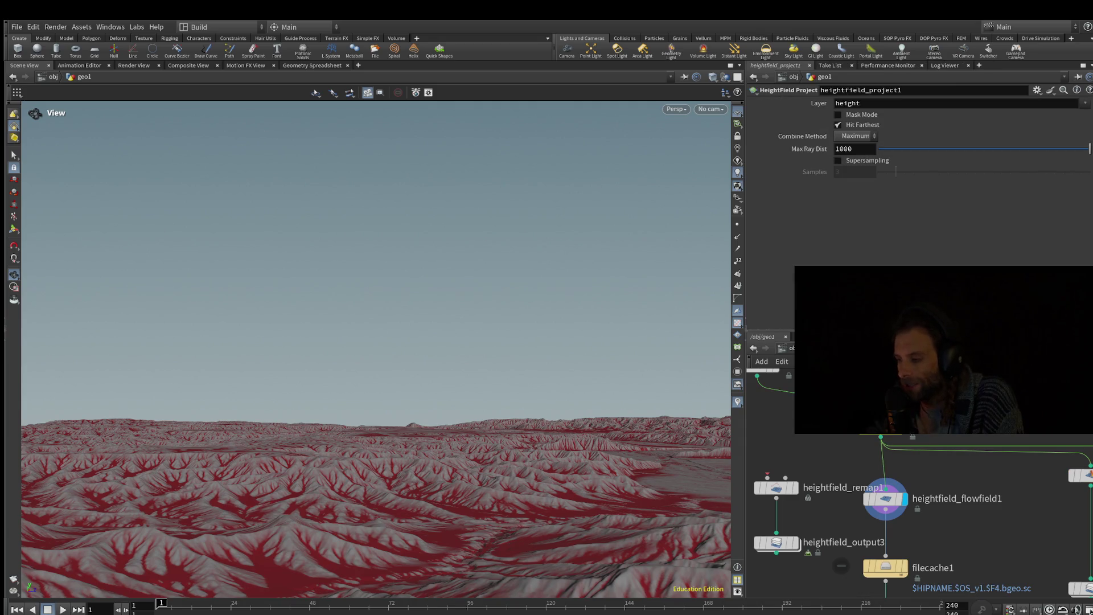
middle_drag(923, 558, 917, 458)
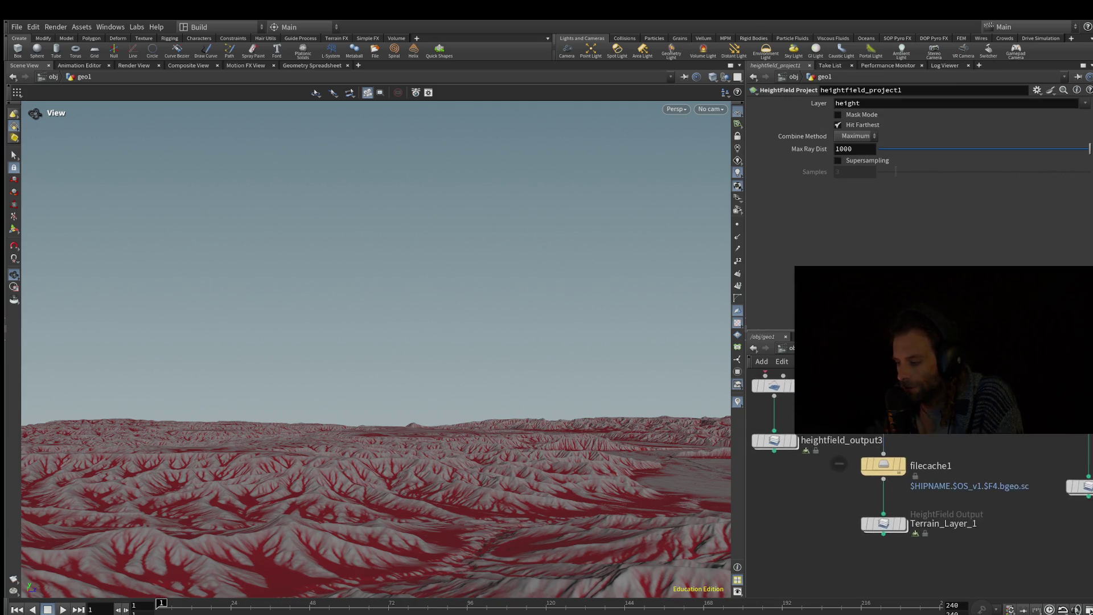
middle_drag(884, 407, 894, 450)
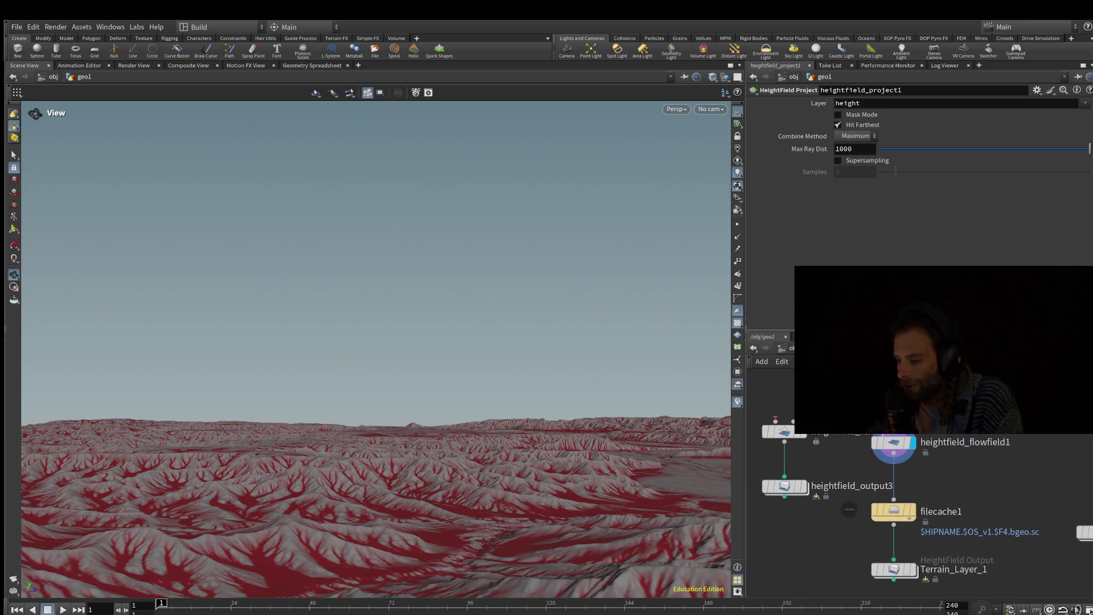
Step: Undo the inversion of heightfield_remap1's Remap ramp so it rises from 0 to 1
click(784, 431)
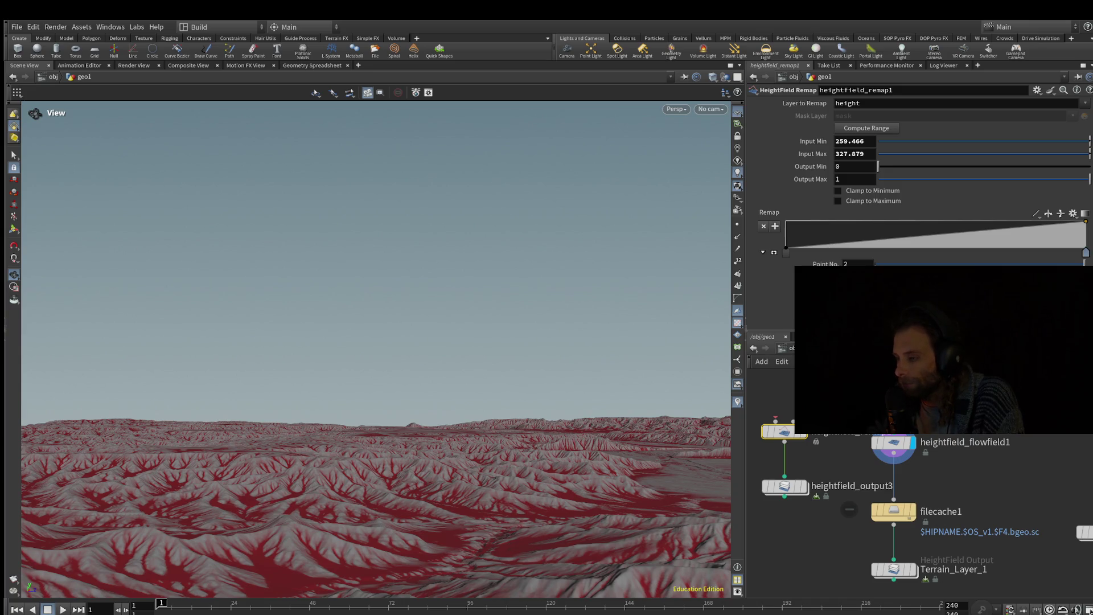
drag(1086, 221, 1086, 249)
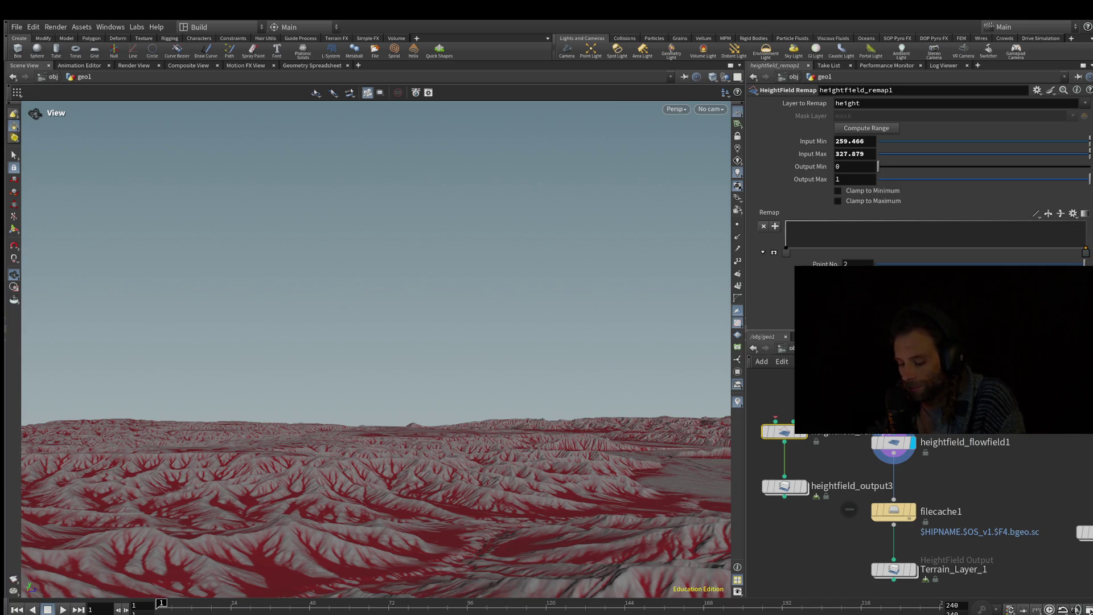
key(ctrl+z)
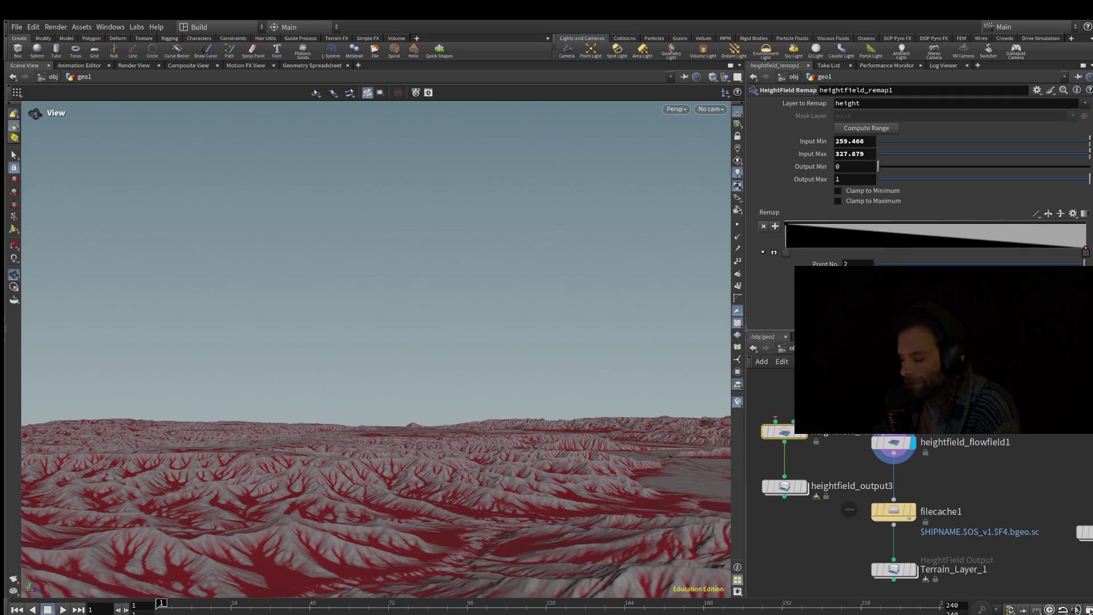
key(ctrl+z)
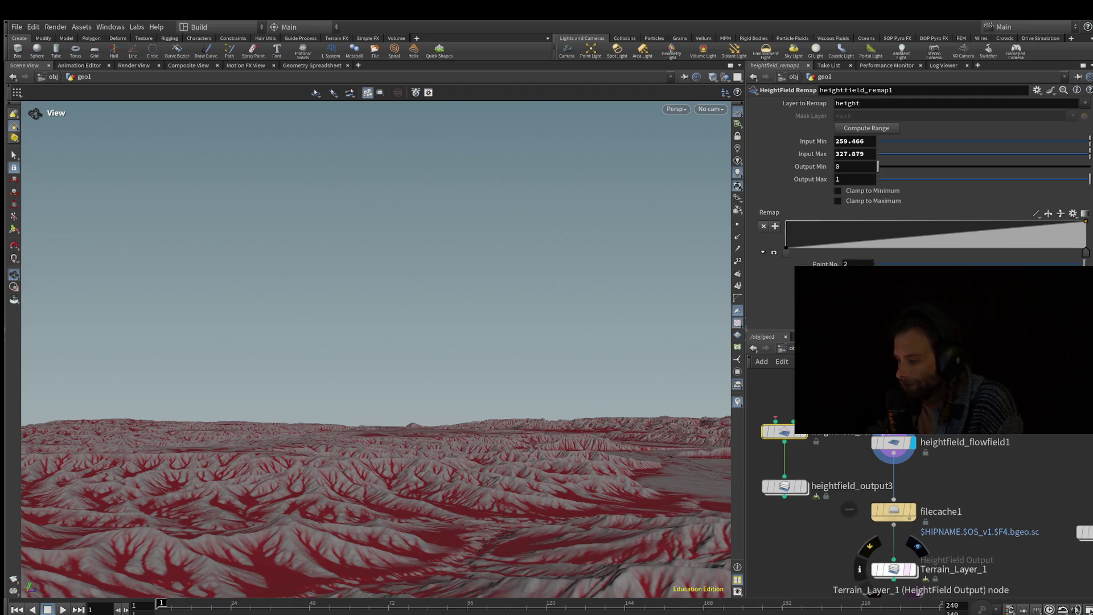
Step: Open Terrain_Layer_1's output settings (flowdir.x to red, 16b Fixed) and zoom in obliquely on the terrain
click(894, 569)
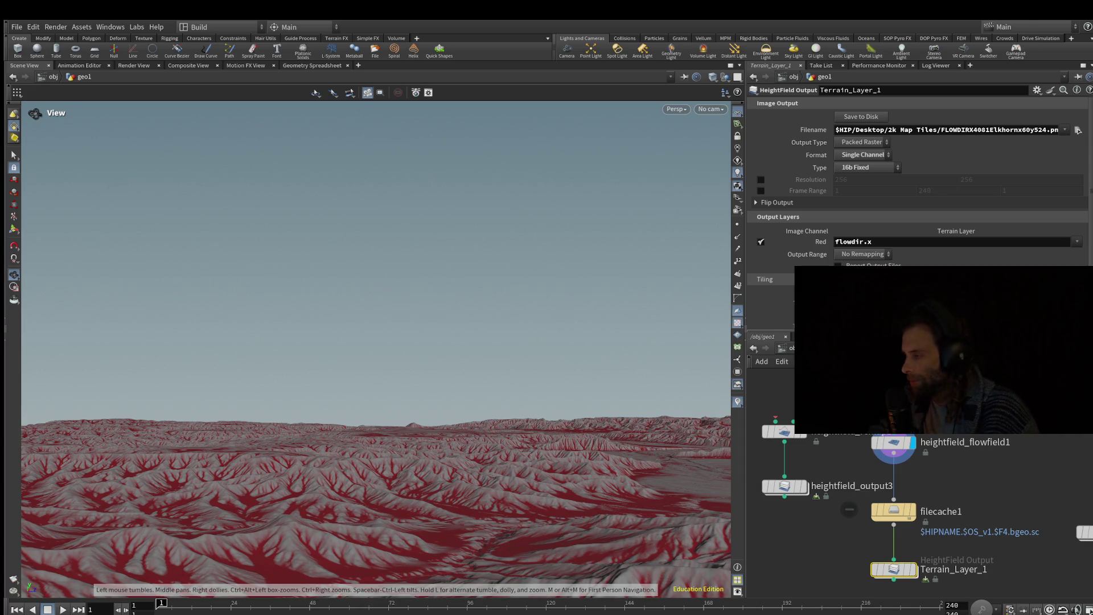
mouse_move(376, 342)
mouse_down()
mouse_move(376, 228)
mouse_move(376, 342)
mouse_move(467, 342)
mouse_up()
scroll(375, 342, up, 5)
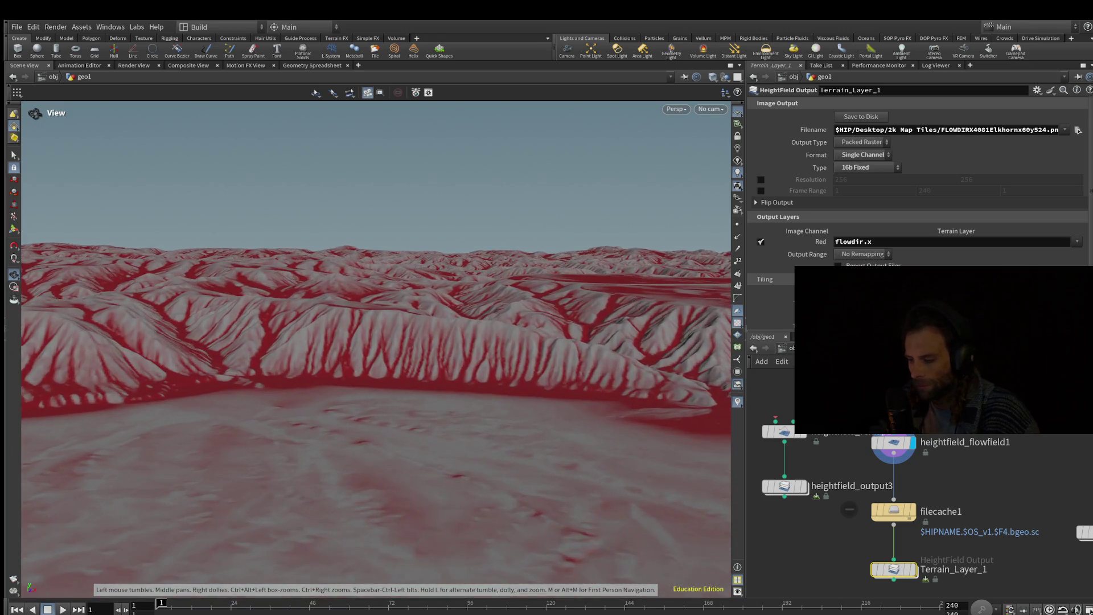
scroll(376, 342, up, 3)
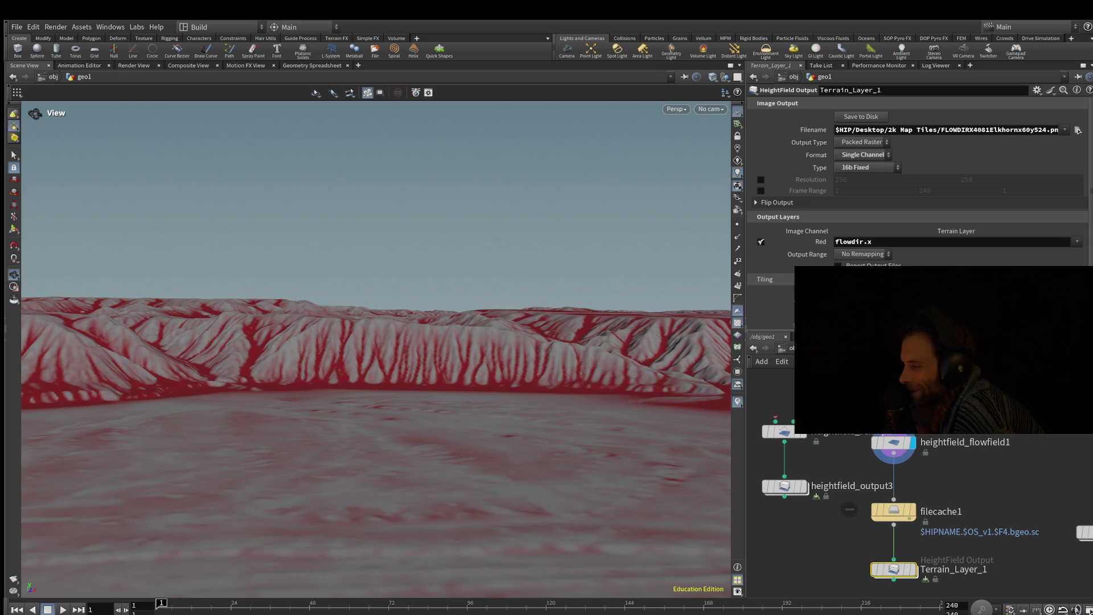
Step: Inspect the red-veined ridge and crater from several angles, then pan the network
drag(376, 341, 376, 287)
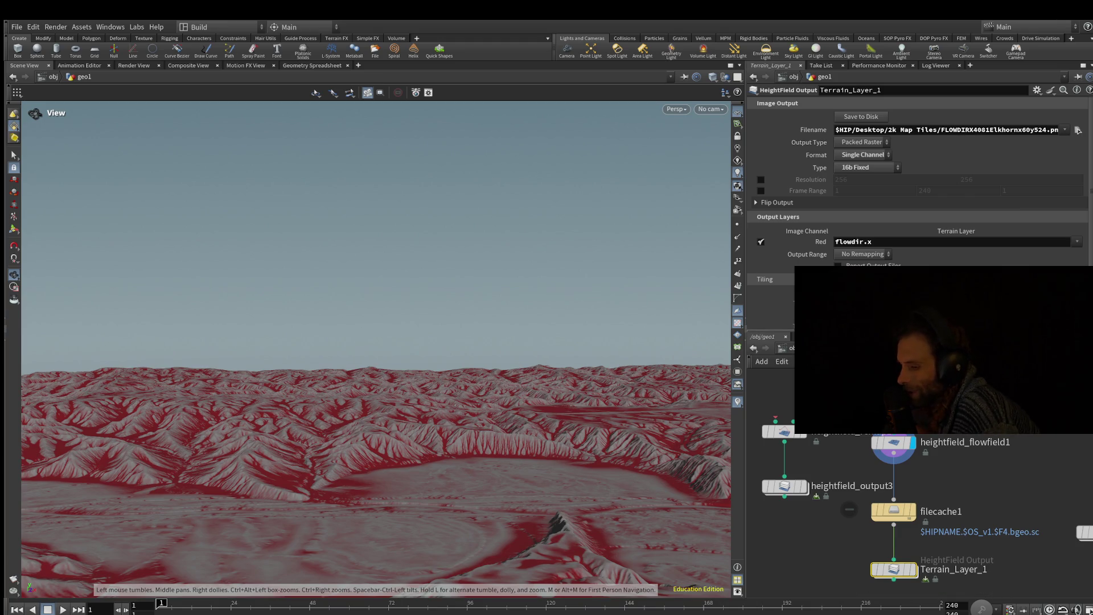
drag(376, 284, 376, 376)
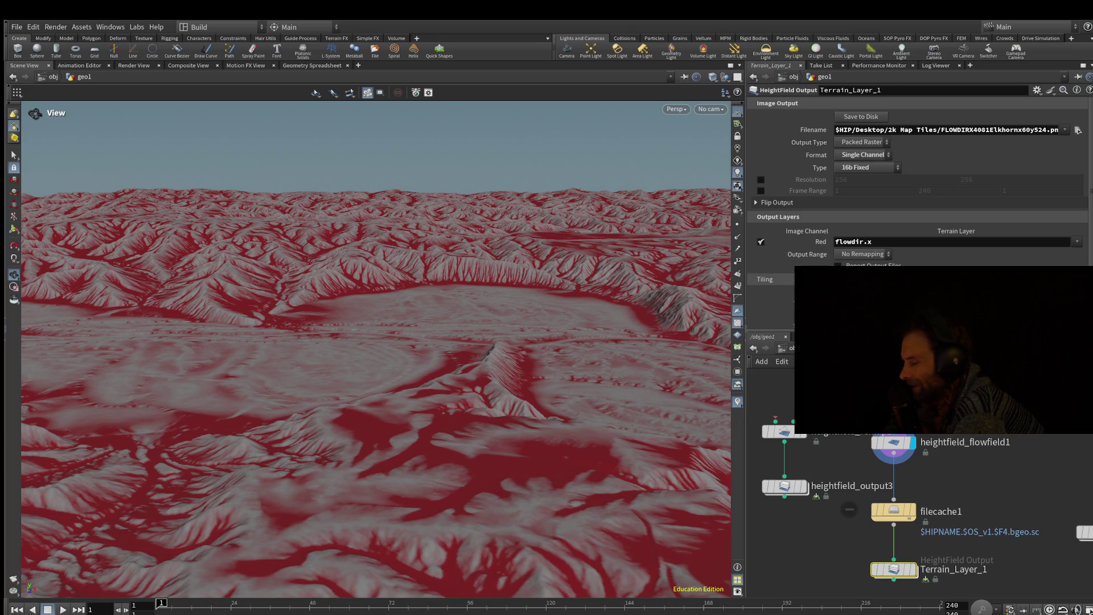
drag(365, 342, 365, 387)
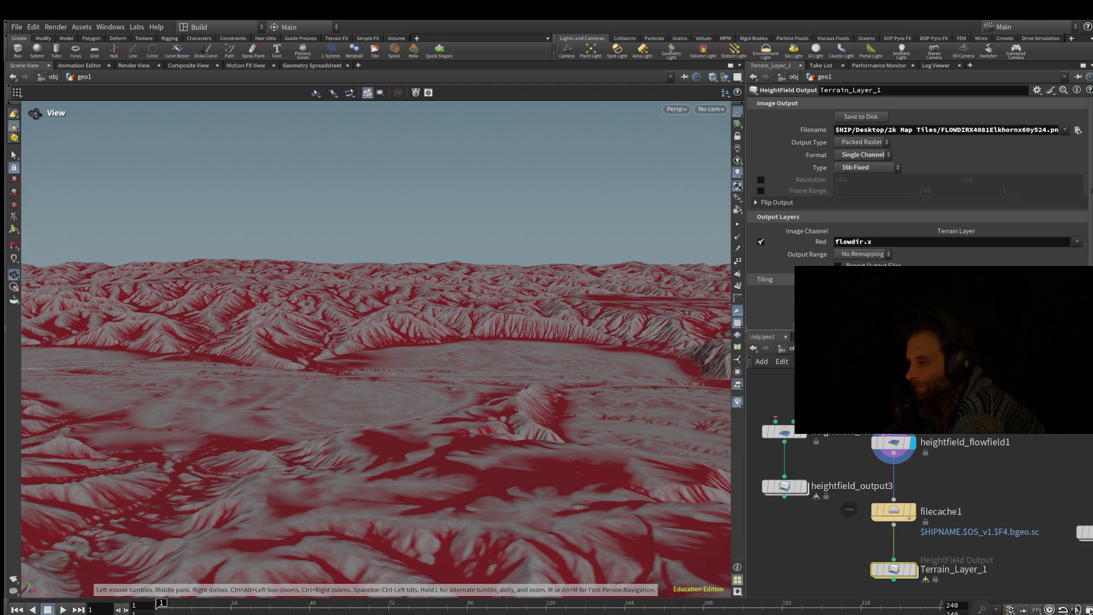
middle_drag(945, 364, 862, 388)
scroll(784, 450, down, 5)
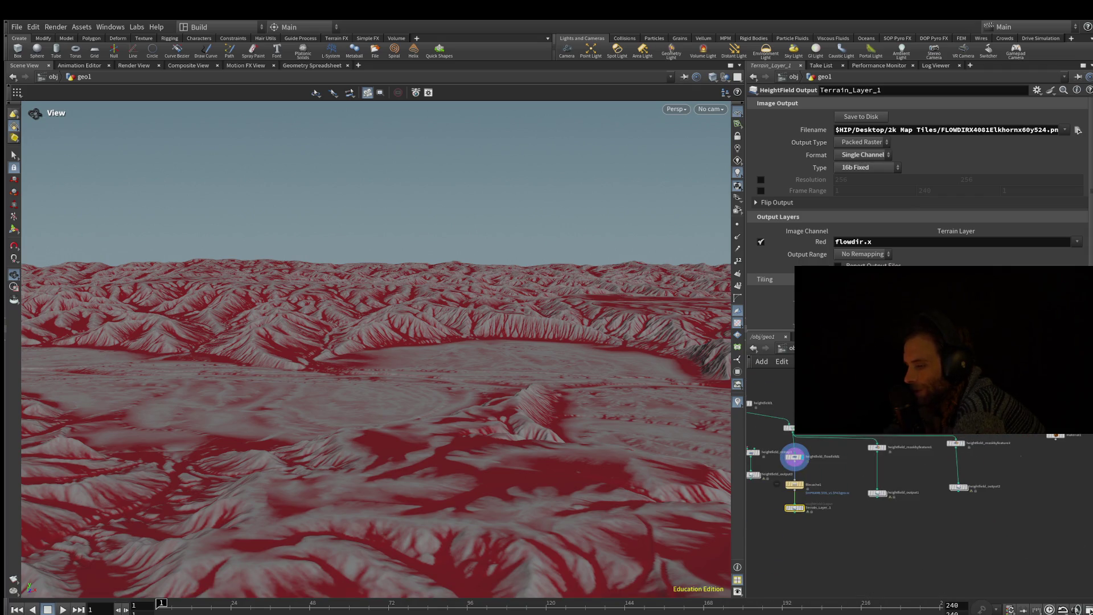
Step: Change Terrain_Layer_1's Format to RGBA, then open heightfield_maskbyfeature1's settings
middle_drag(772, 454, 837, 456)
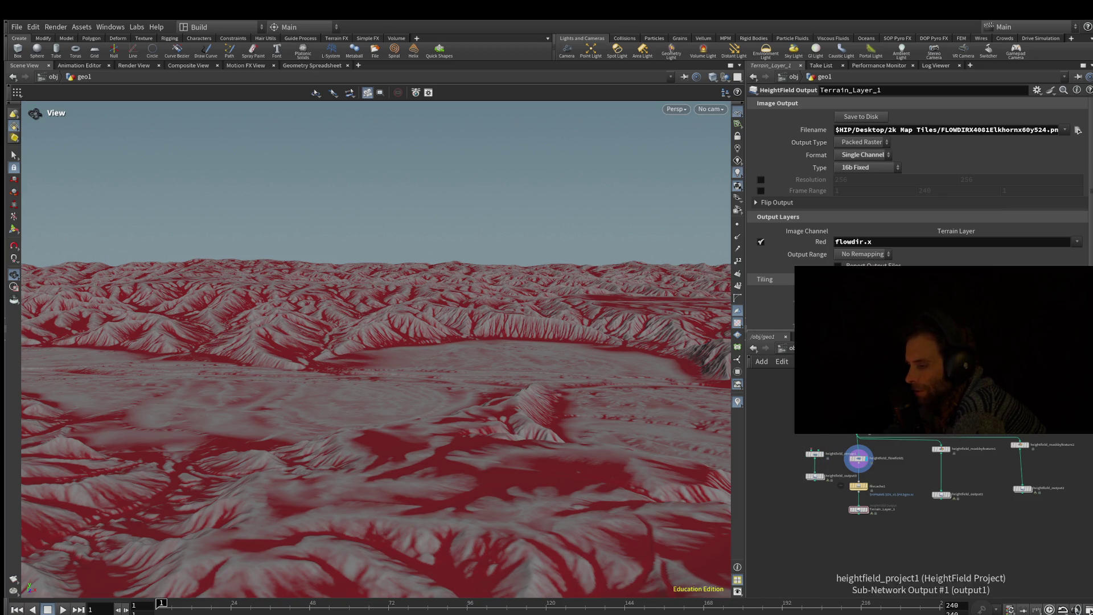
mouse_move(815, 476)
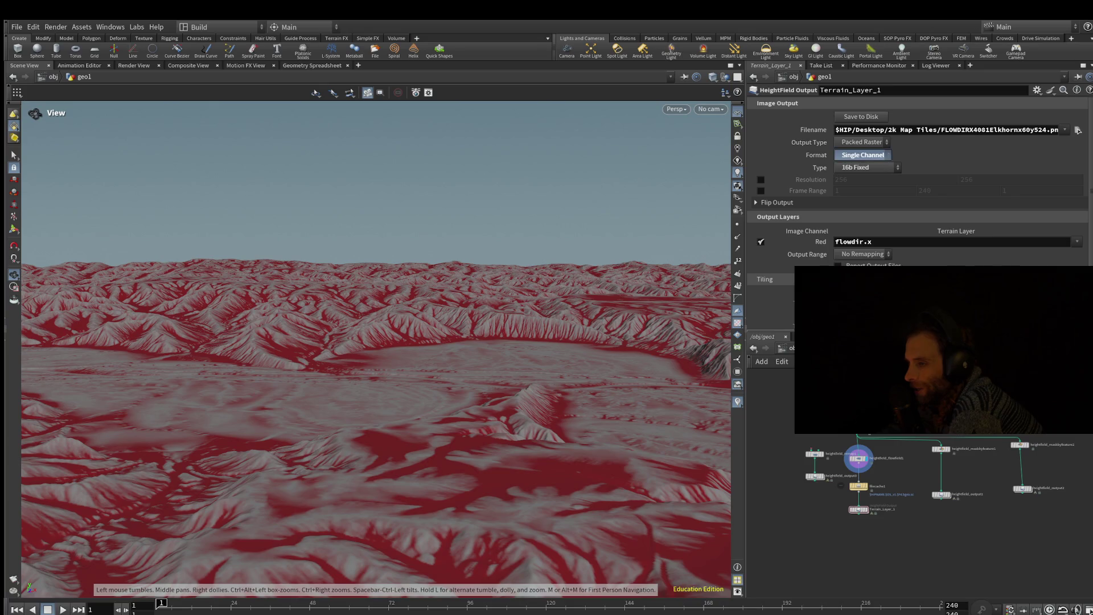
click(863, 155)
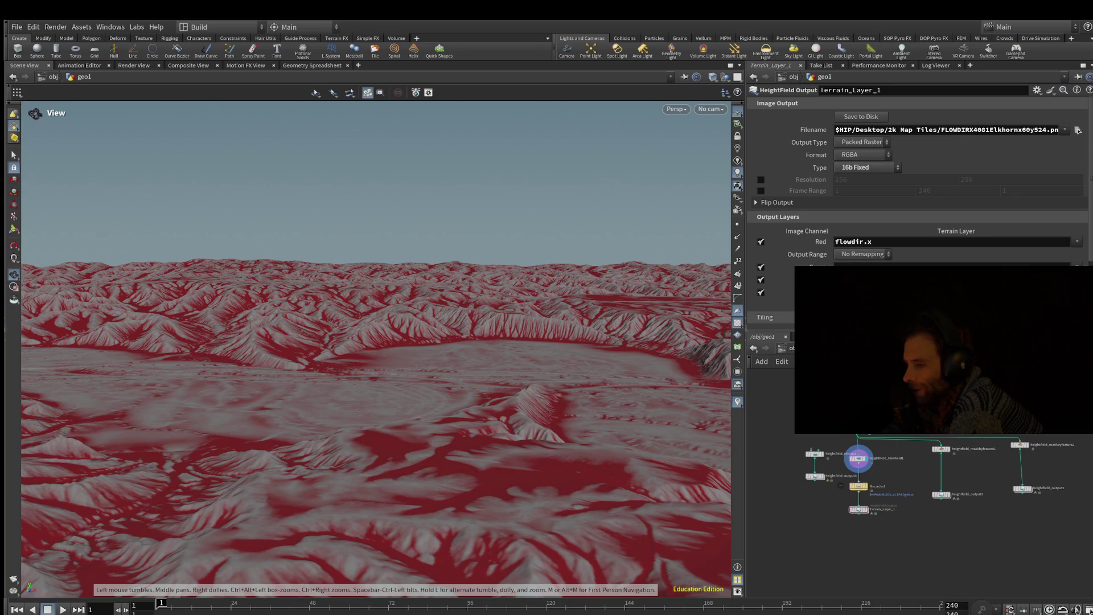
scroll(917, 205, down, 1)
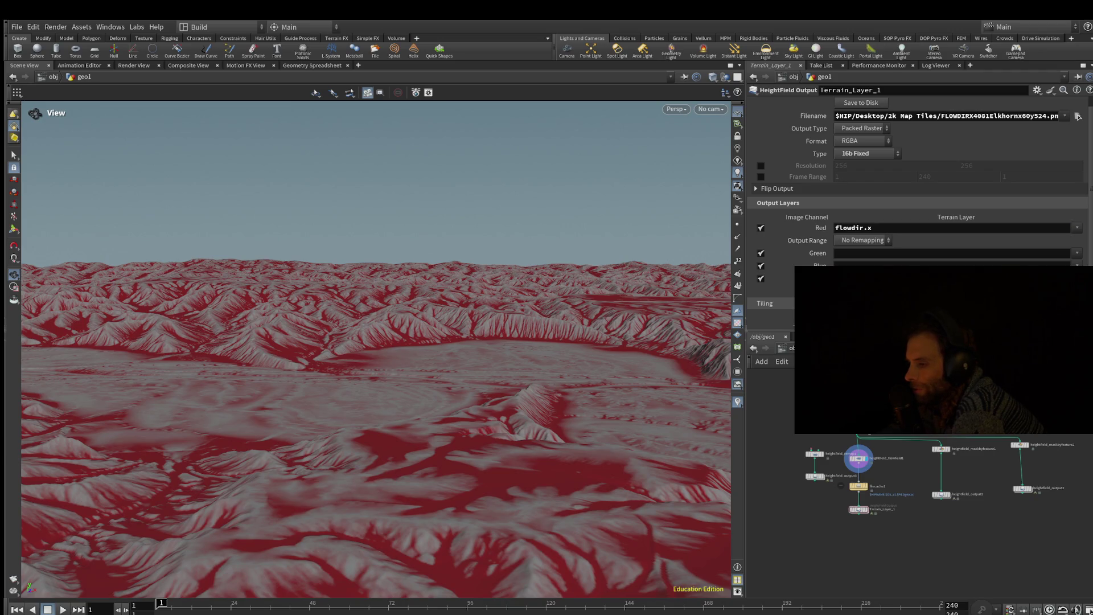
click(941, 449)
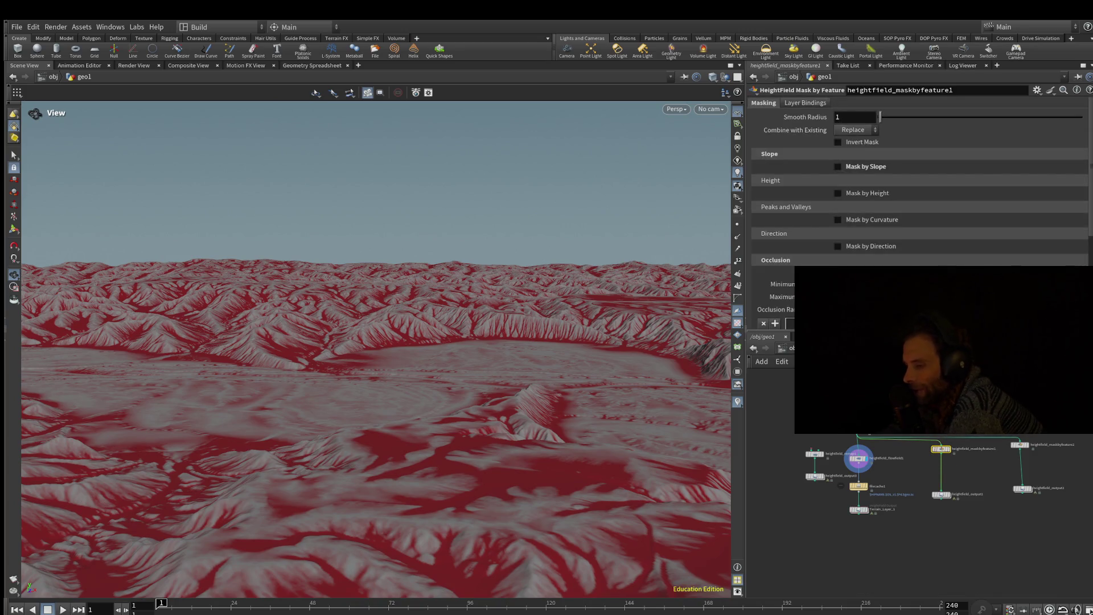
scroll(891, 443, up, 2)
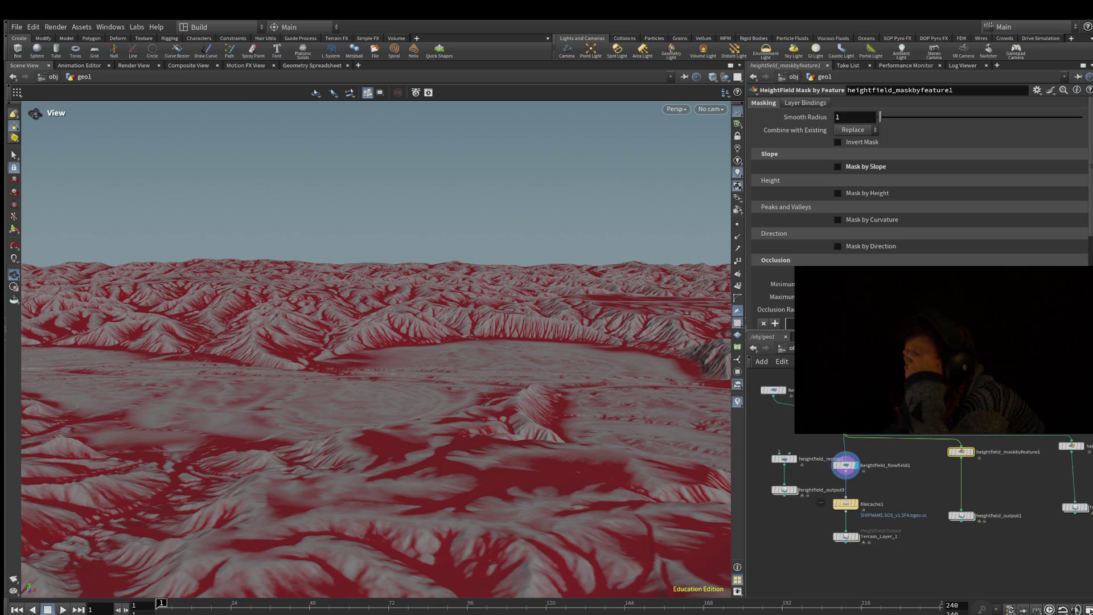
Step: Shift heightfield_maskbyfeature1 and heightfield_output1 lower and start placing a new node
drag(961, 452, 958, 459)
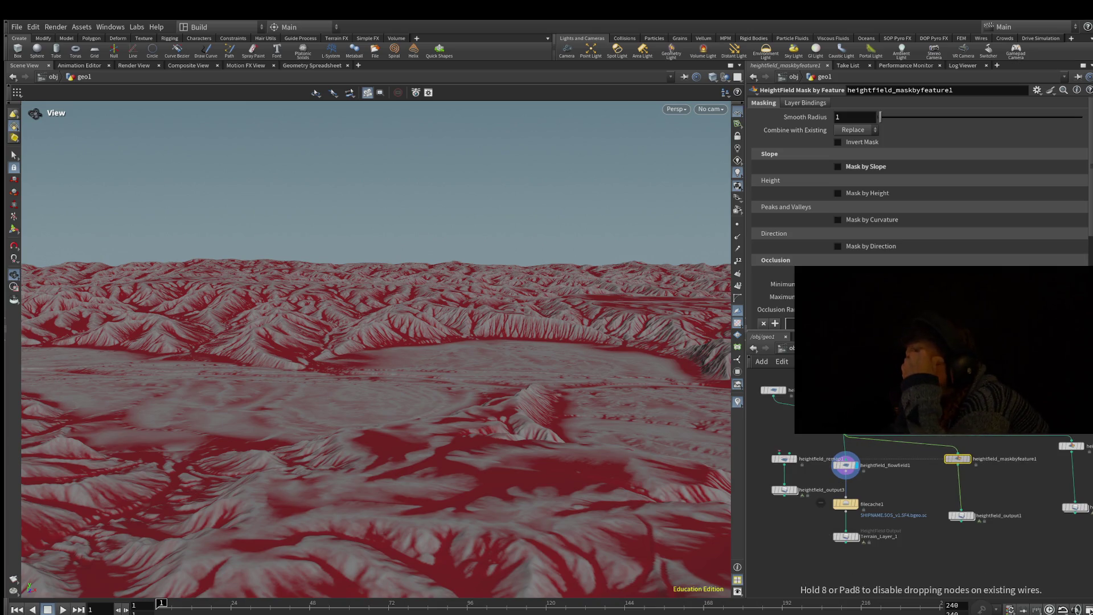
drag(962, 516, 959, 531)
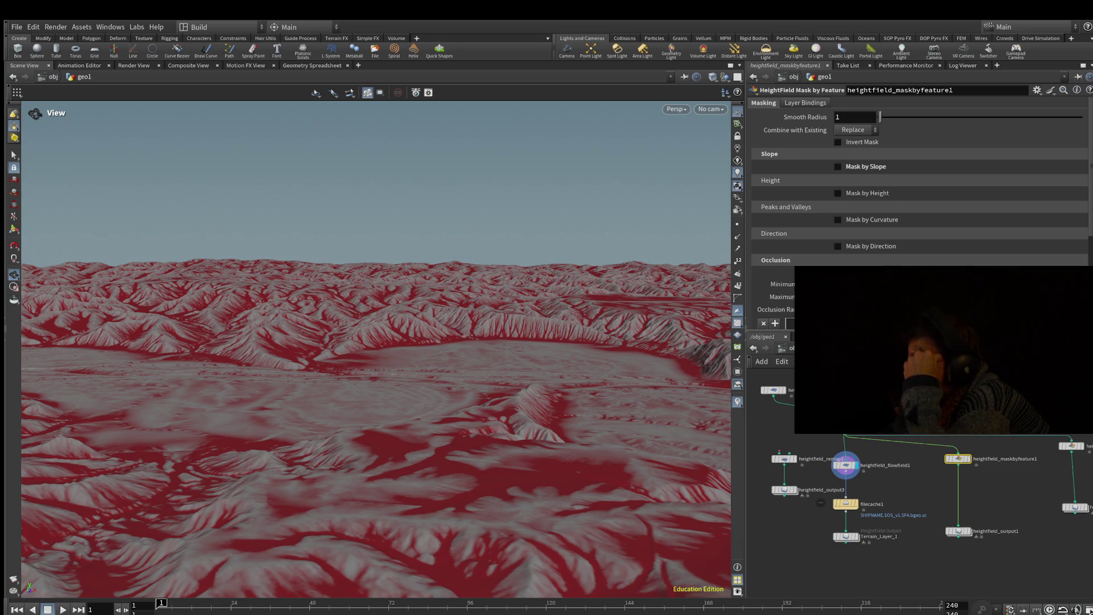
drag(958, 458, 961, 466)
click(1072, 440)
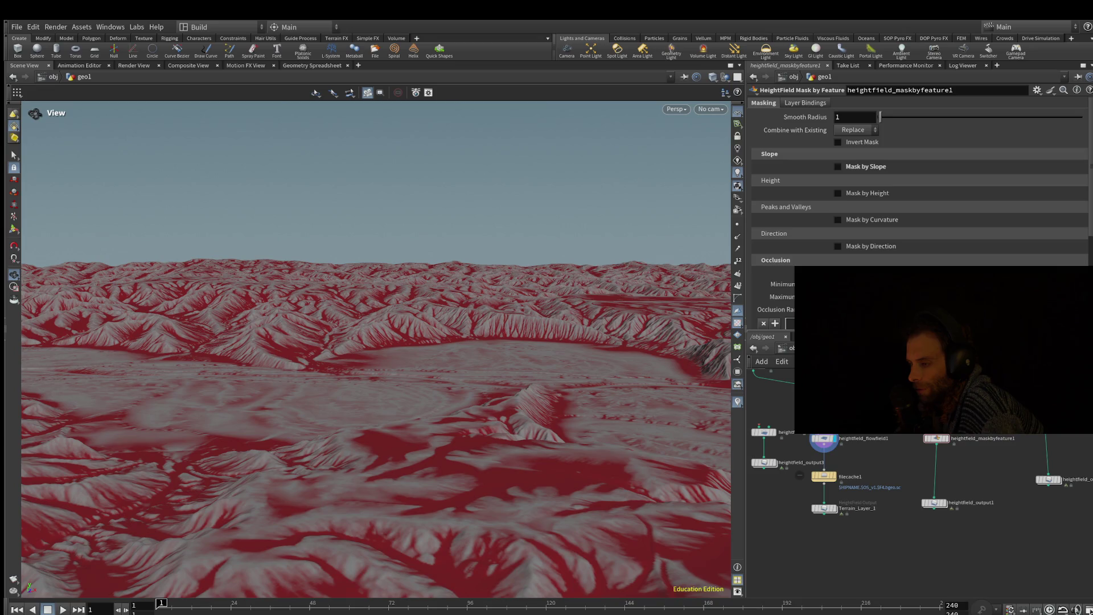
key(Return)
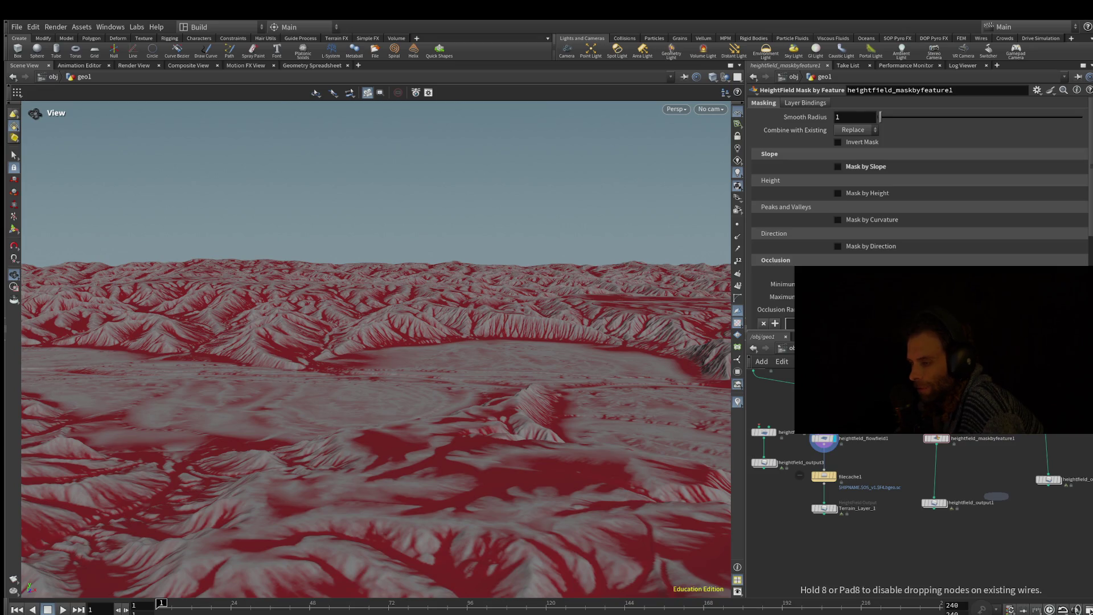
Step: Place merge1 and wire heightfield_output2 and heightfield_output1 into it
click(937, 561)
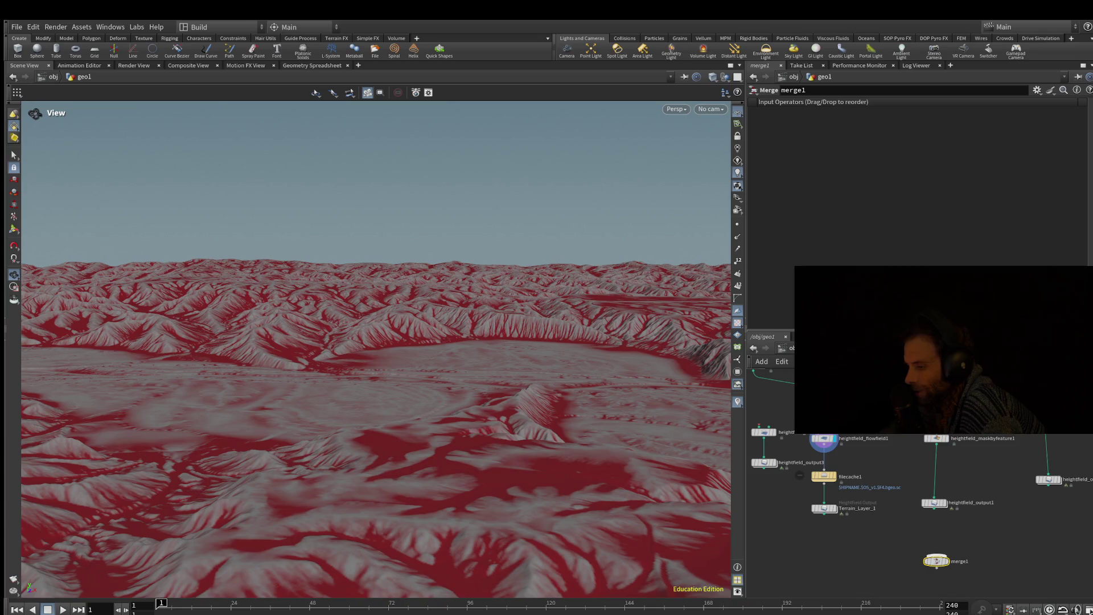
mouse_move(1049, 479)
mouse_down()
mouse_move(1052, 503)
mouse_move(936, 555)
mouse_up()
drag(935, 509, 936, 555)
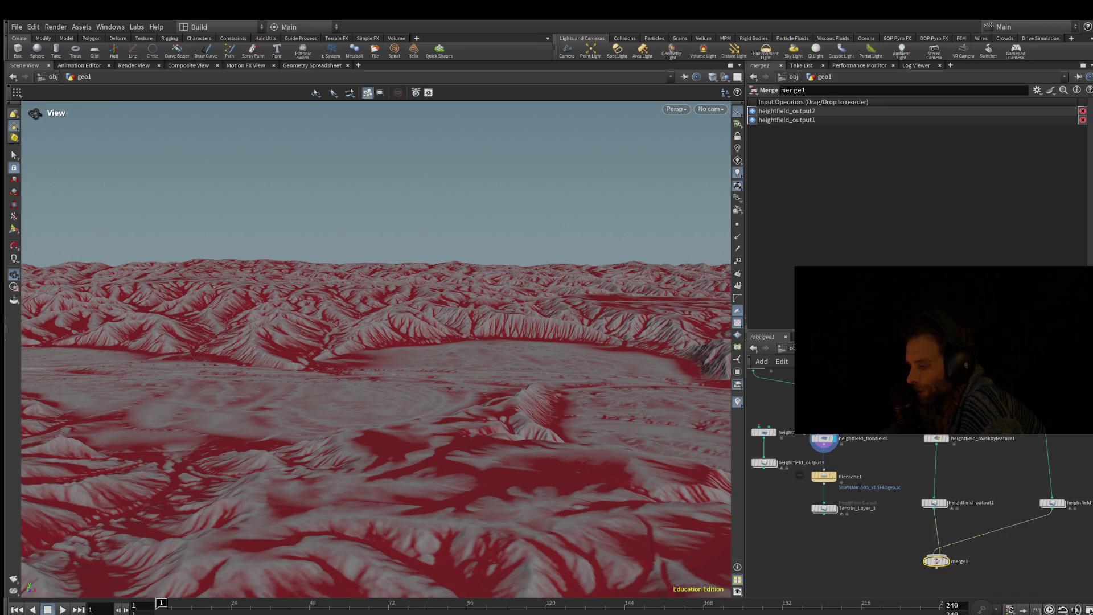
drag(824, 513, 937, 557)
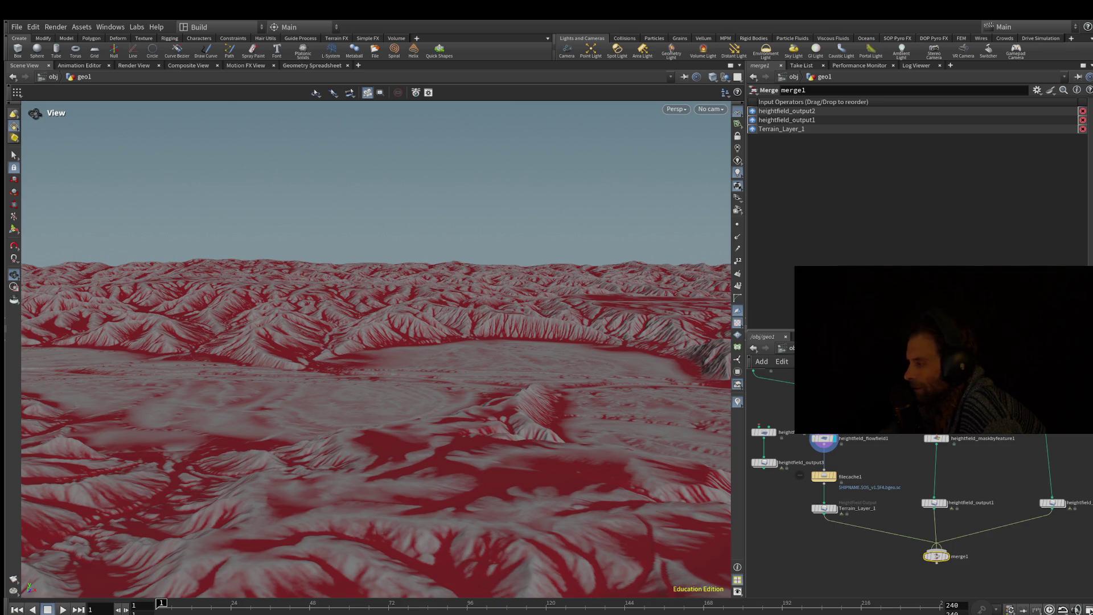
Step: Centre merge1 in the network and add a rop_geometry1 export node beneath it
scroll(937, 556, up, 5)
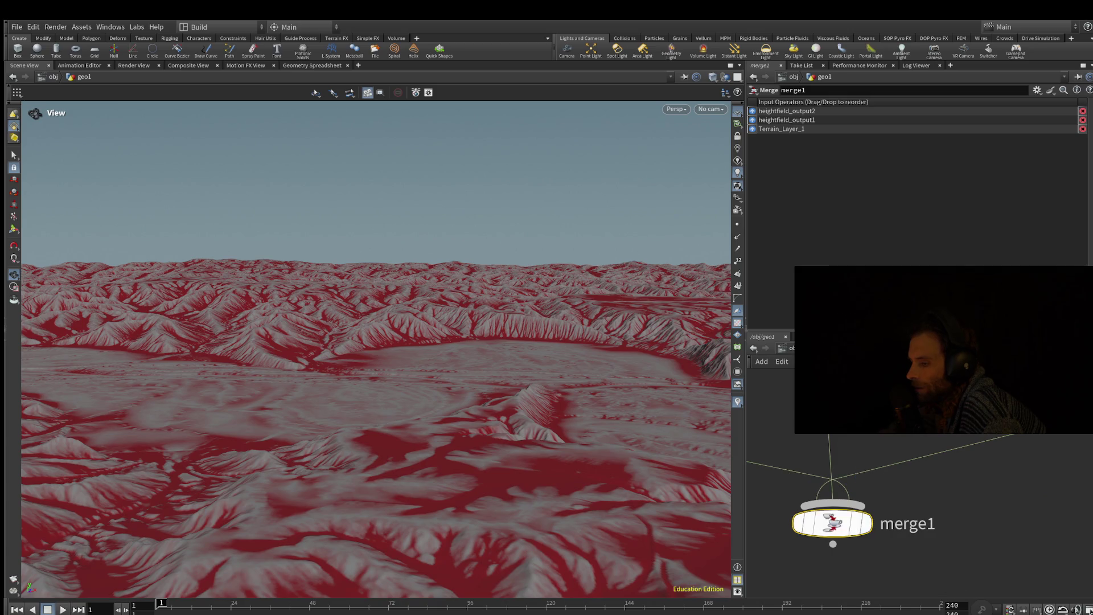
middle_drag(832, 547, 864, 461)
scroll(864, 513, down, 1)
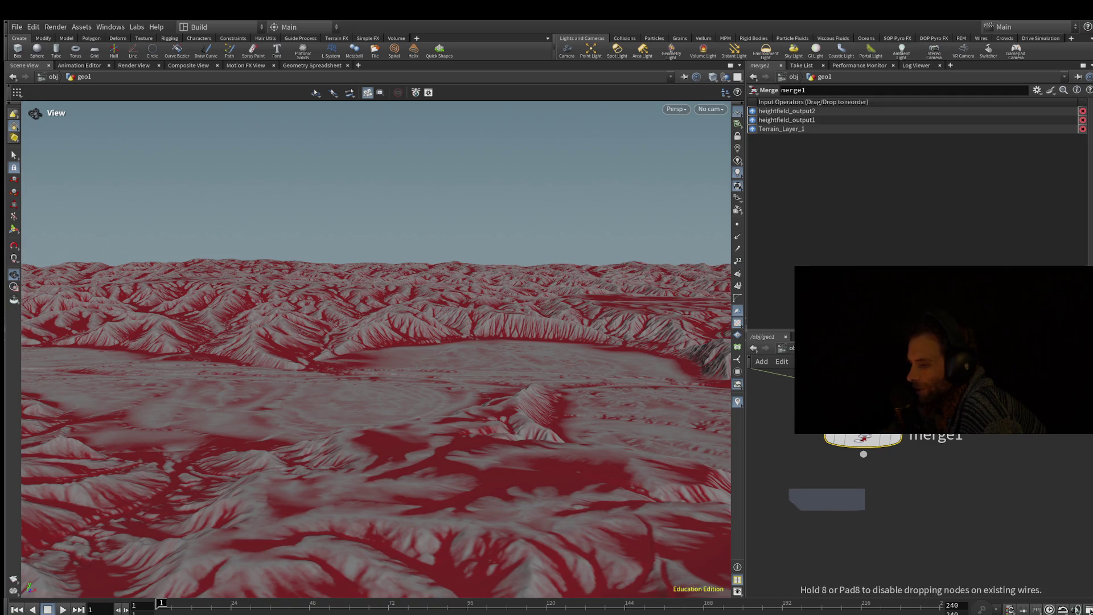
click(844, 511)
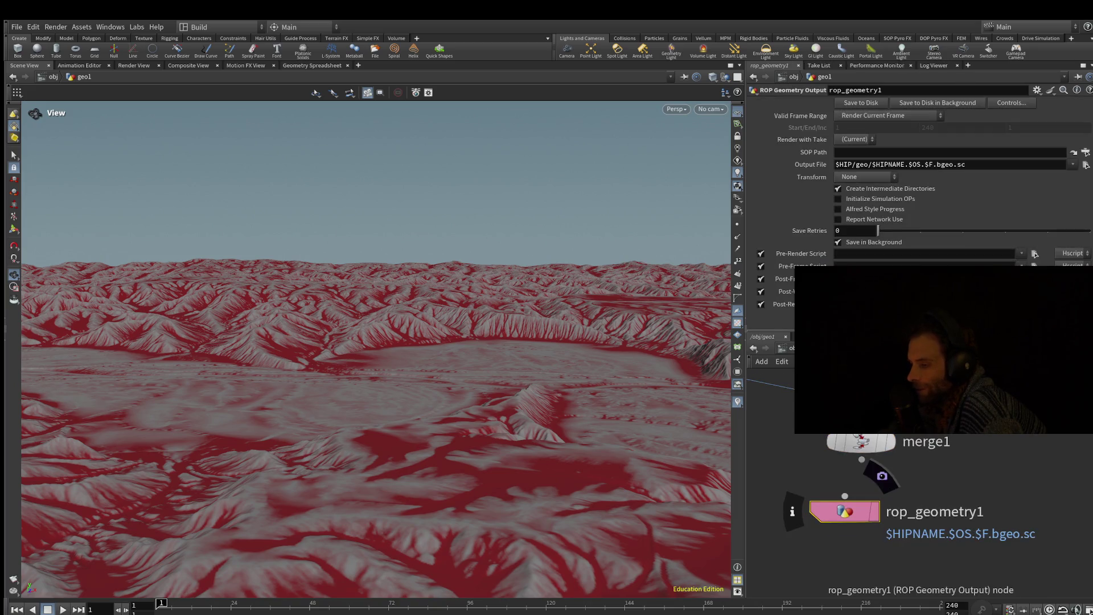
Step: Delete the just-added geometry export node under merge1 and select heightfield_maskbyfeature2
key(Delete)
mouse_move(940, 456)
middle_down()
mouse_move(850, 562)
mouse_move(843, 592)
middle_up()
middle_drag(877, 376, 889, 459)
scroll(889, 449, down, 2)
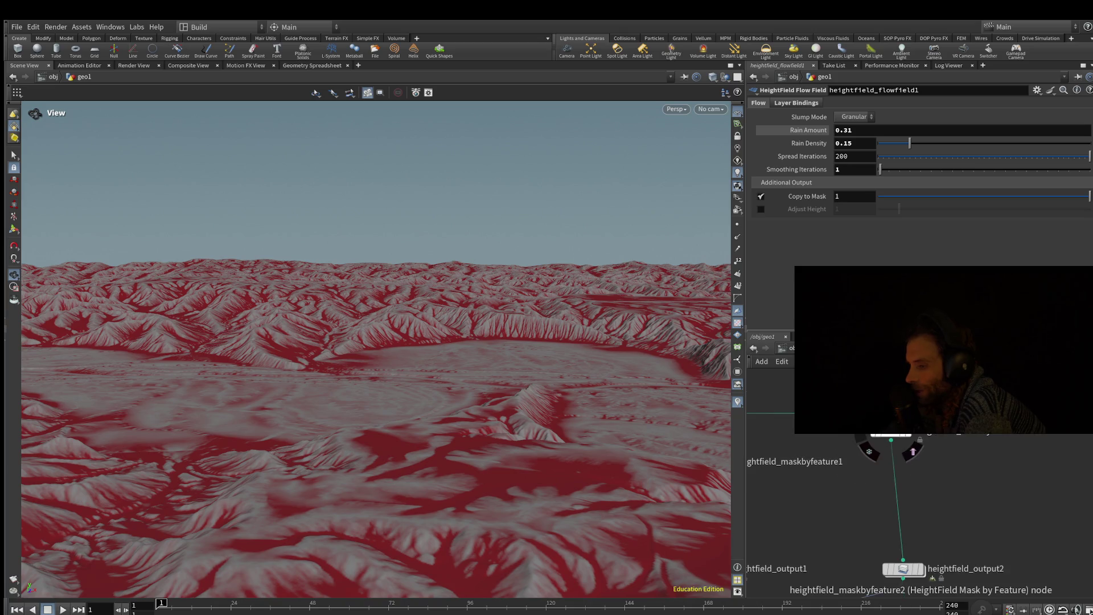
click(891, 434)
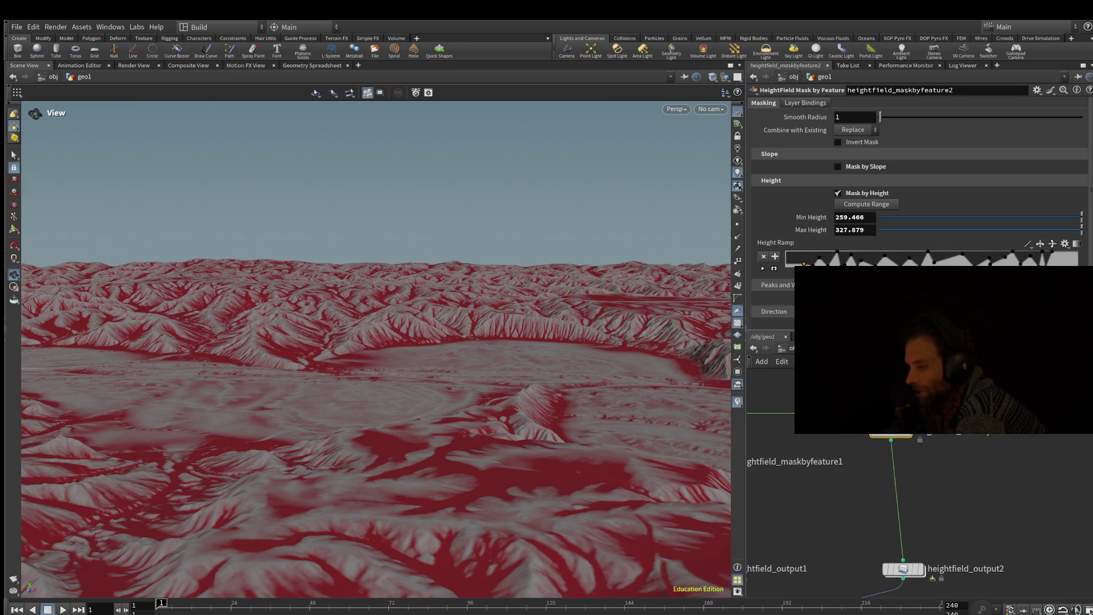
Step: Inspect the settings of heightfield_flowfield1, heightfield_project1 and heightfield_maskbyfeature1
scroll(911, 171, down, 2)
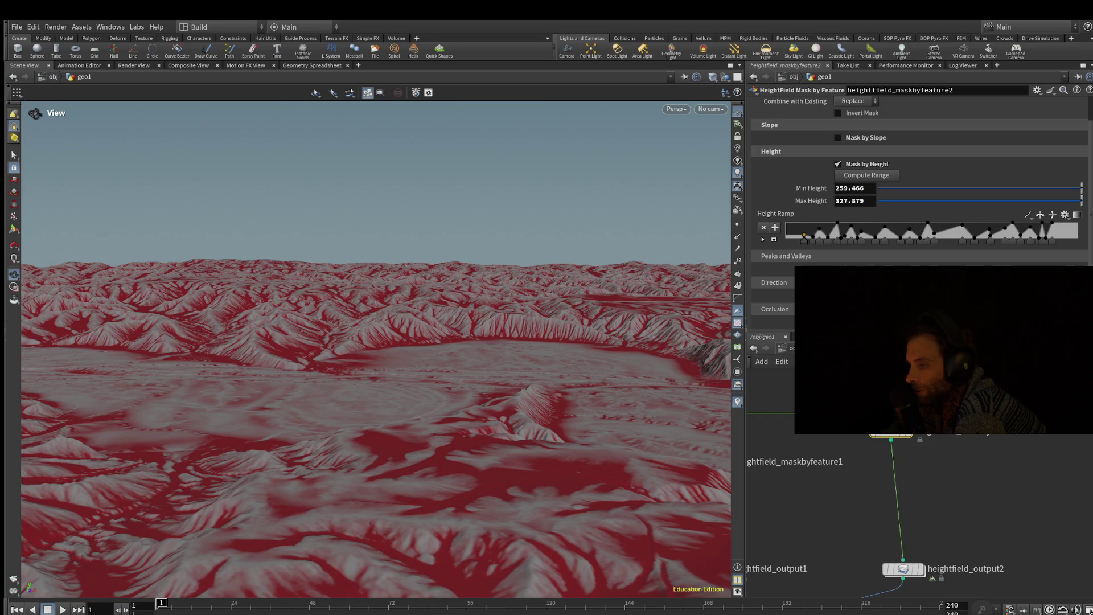
scroll(911, 170, up, 2)
middle_drag(854, 513, 1062, 460)
scroll(1059, 422, down, 2)
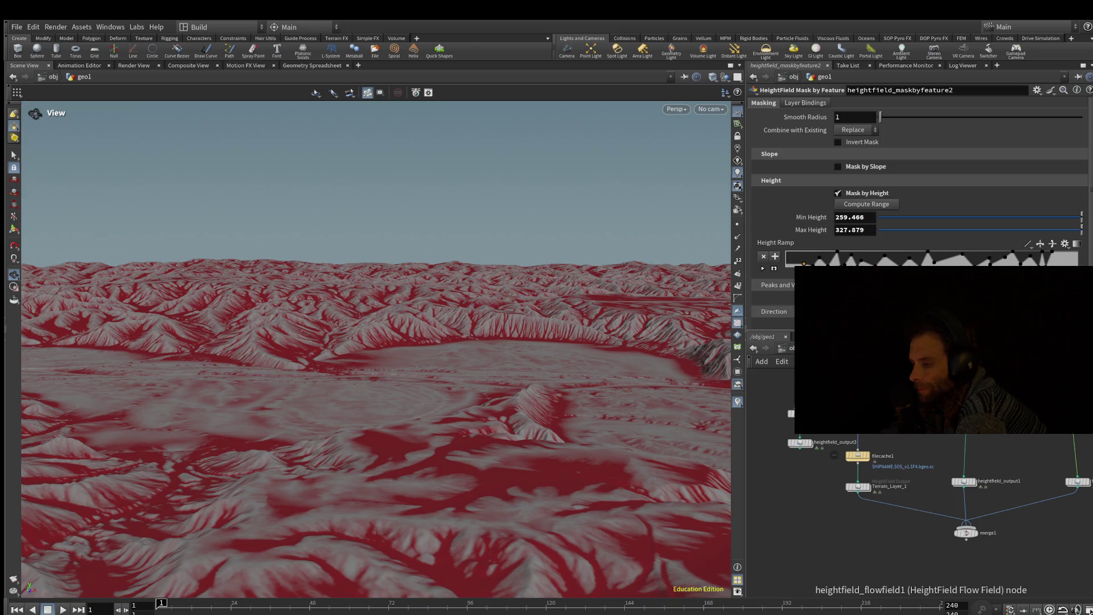
click(1059, 421)
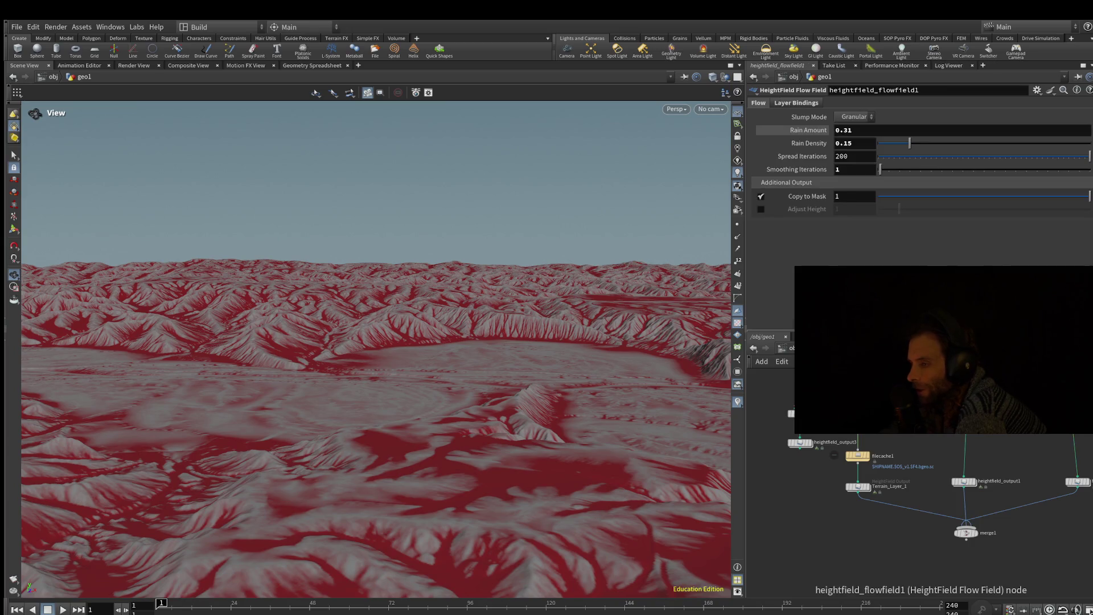
click(968, 410)
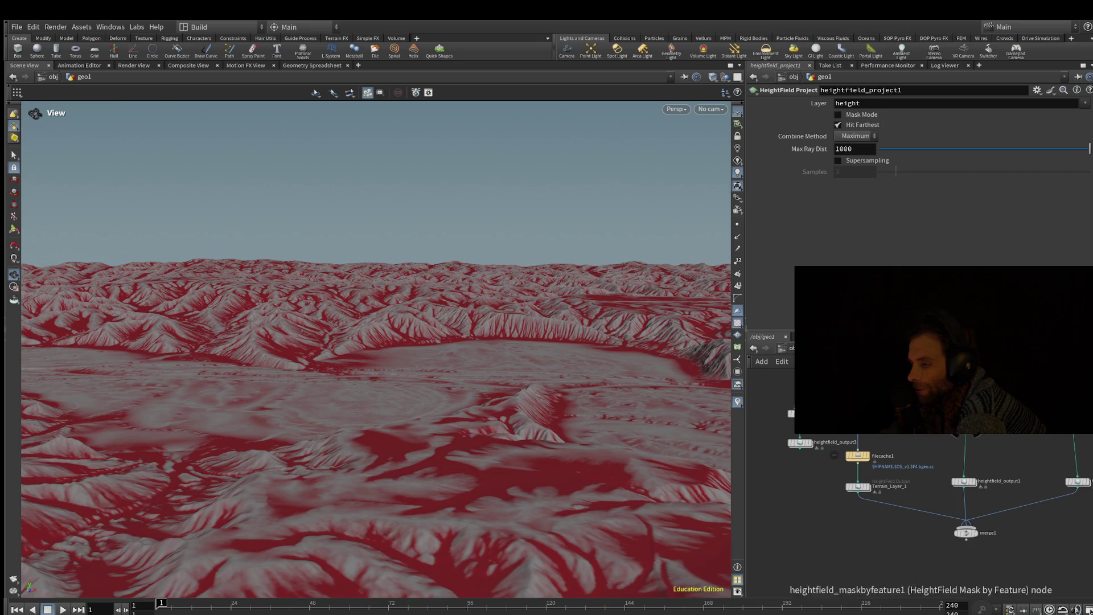
click(889, 410)
Step: Review the height mask, heightfield_remap1 (259.466–327.879 to 0–1), then heightfield_output3's export settings
middle_drag(857, 419, 835, 463)
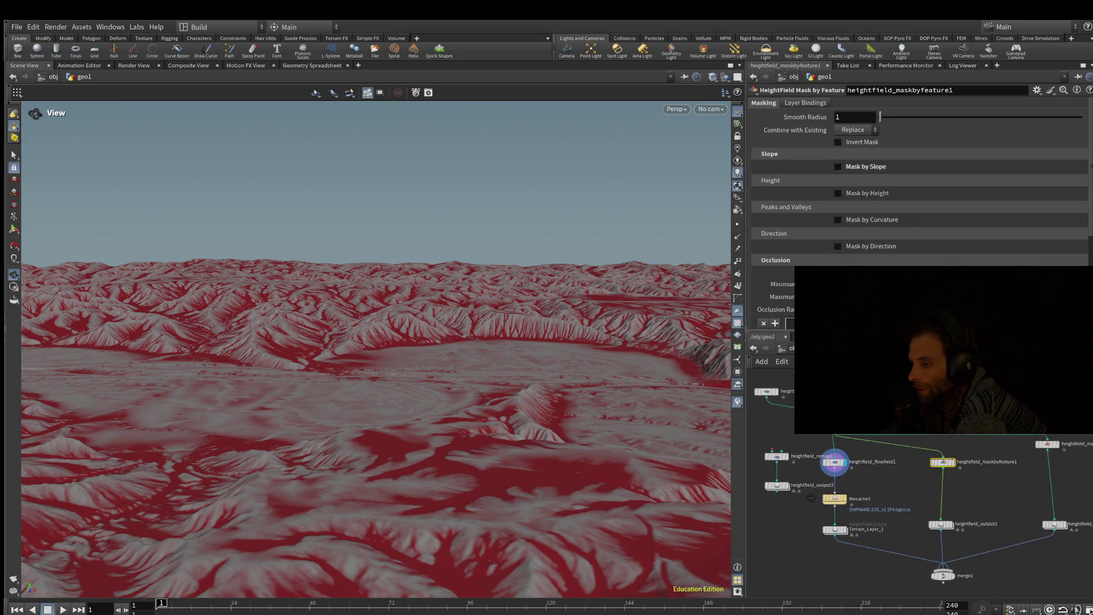
click(1048, 444)
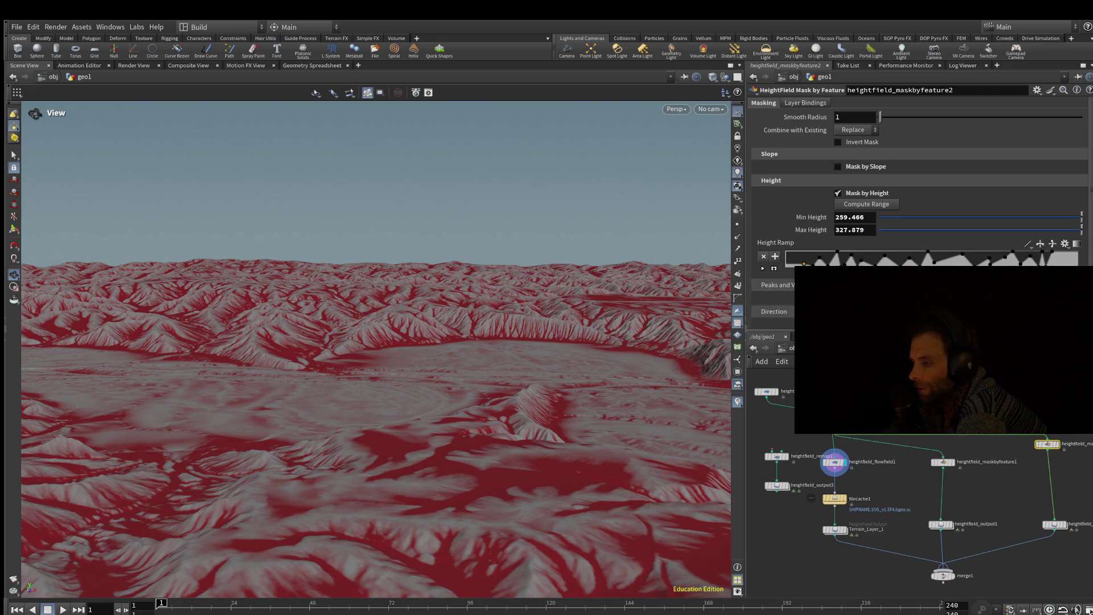
scroll(910, 226, down, 2)
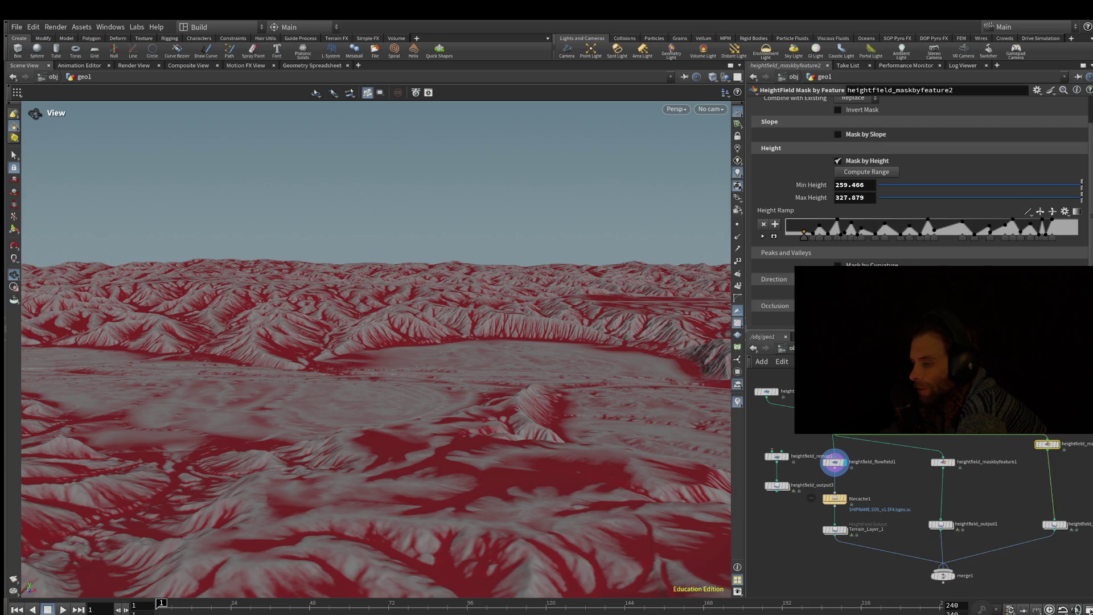
click(833, 458)
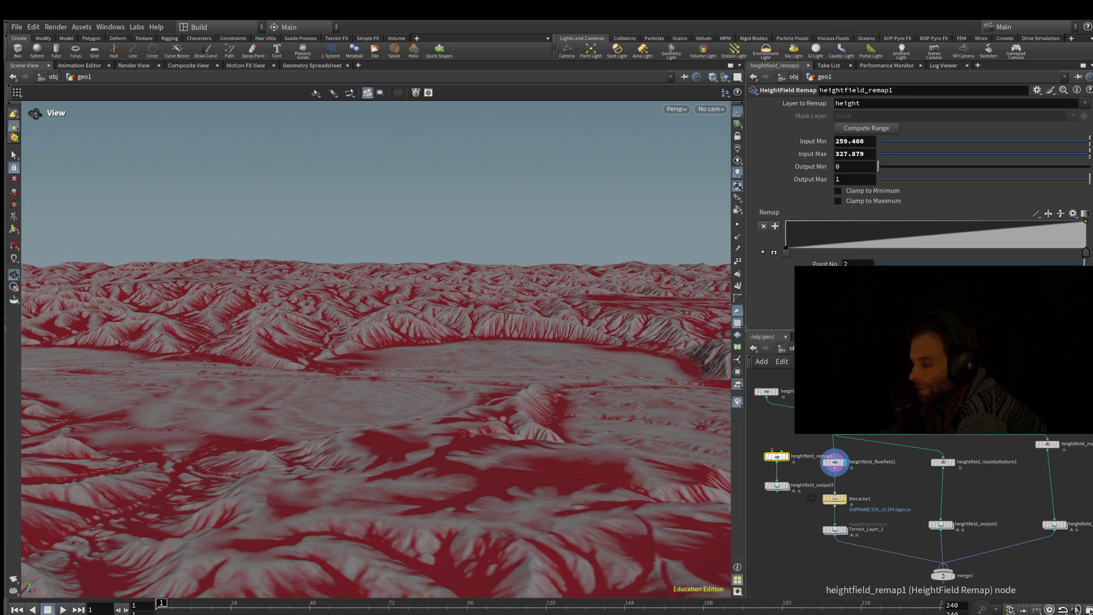
mouse_move(834, 462)
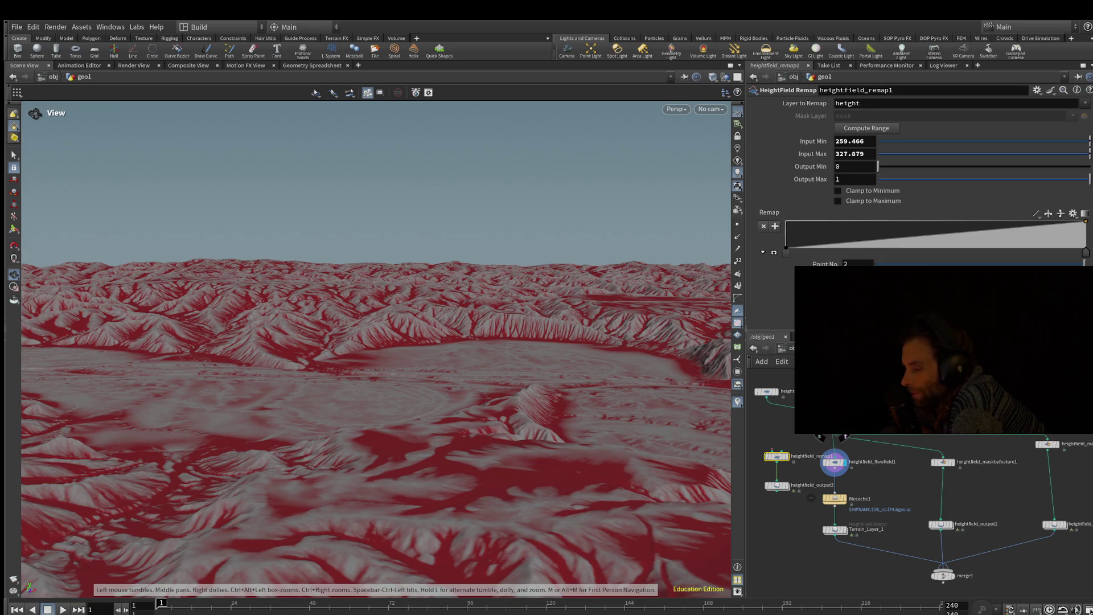
middle_drag(775, 459, 844, 488)
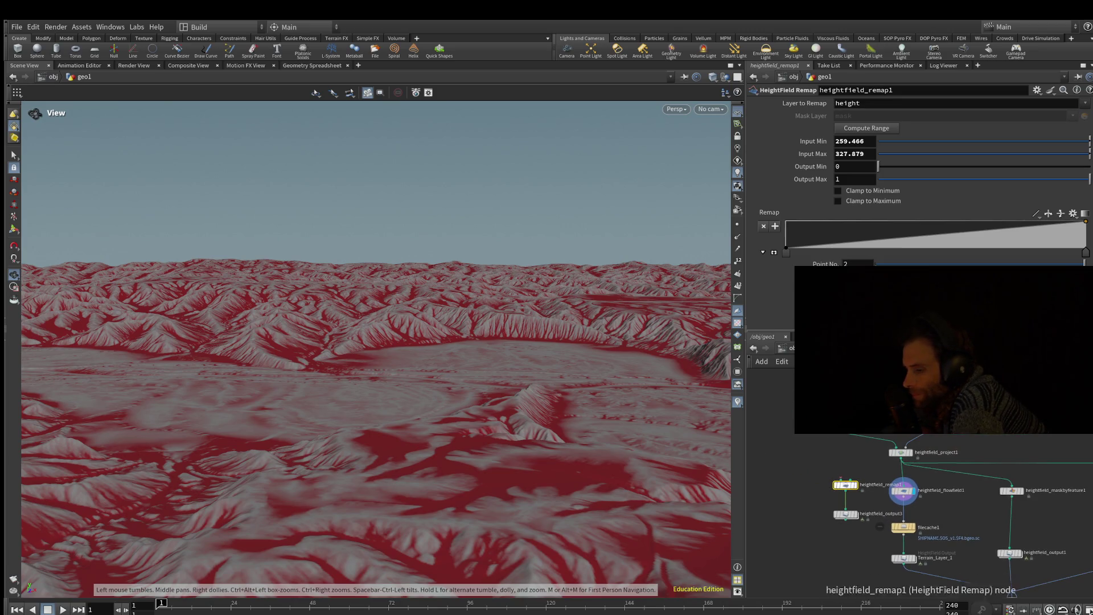
click(845, 514)
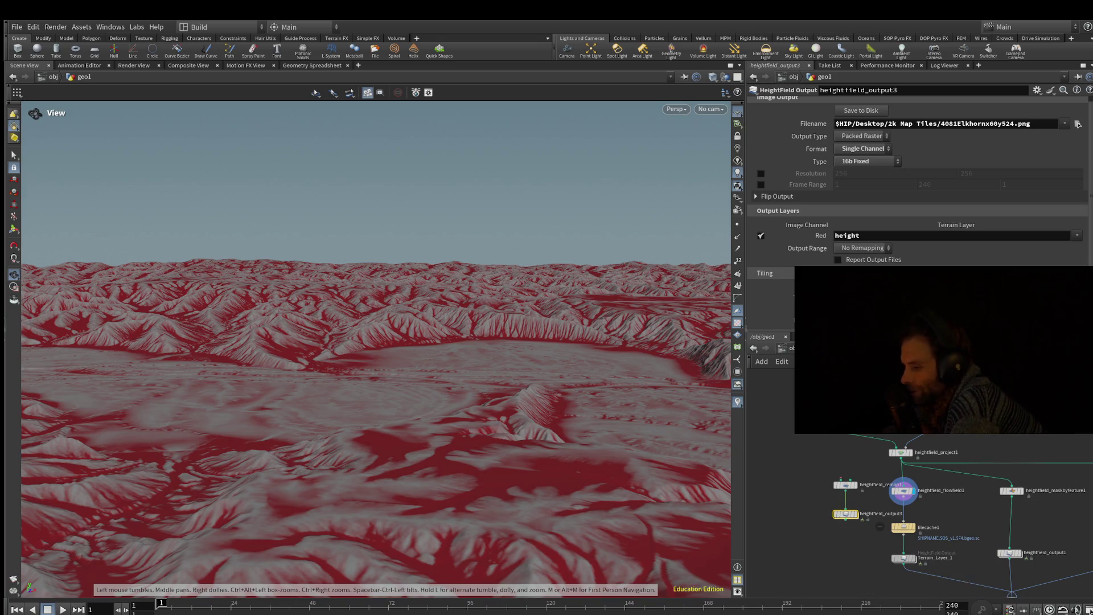
Step: Check Terrain_Layer_1 and the occlusion mask, then switch heightfield_output1's format to RGBA
click(903, 558)
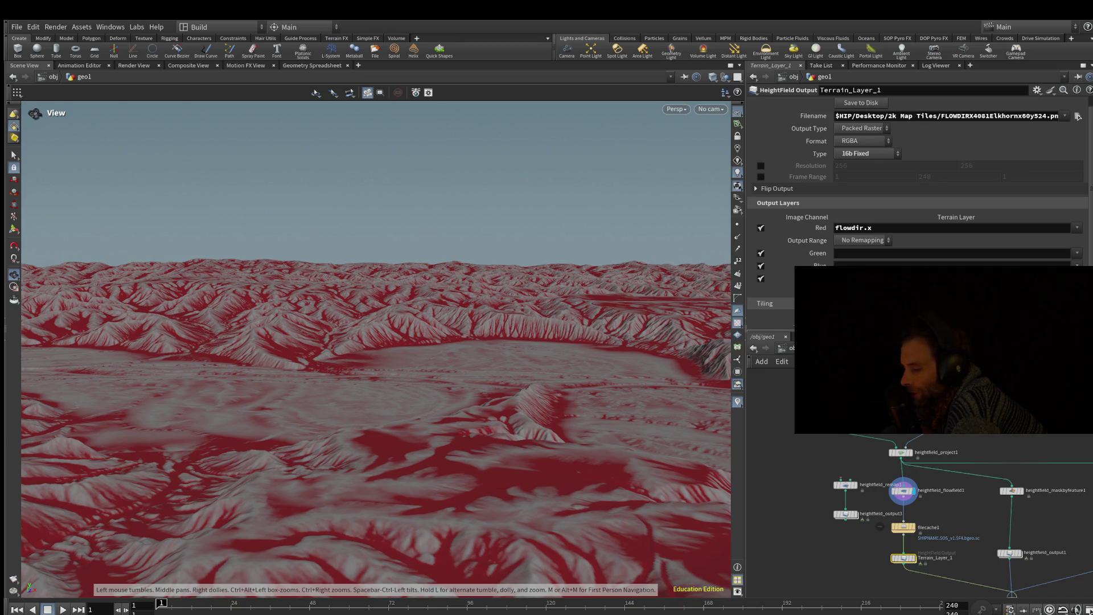
click(1012, 491)
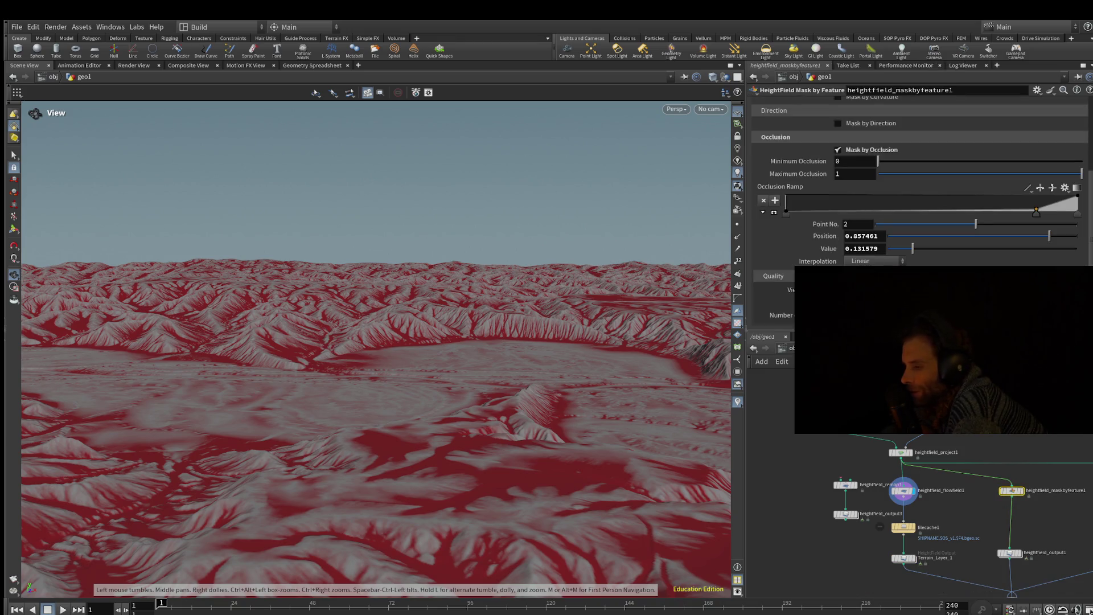
scroll(917, 183, up, 2)
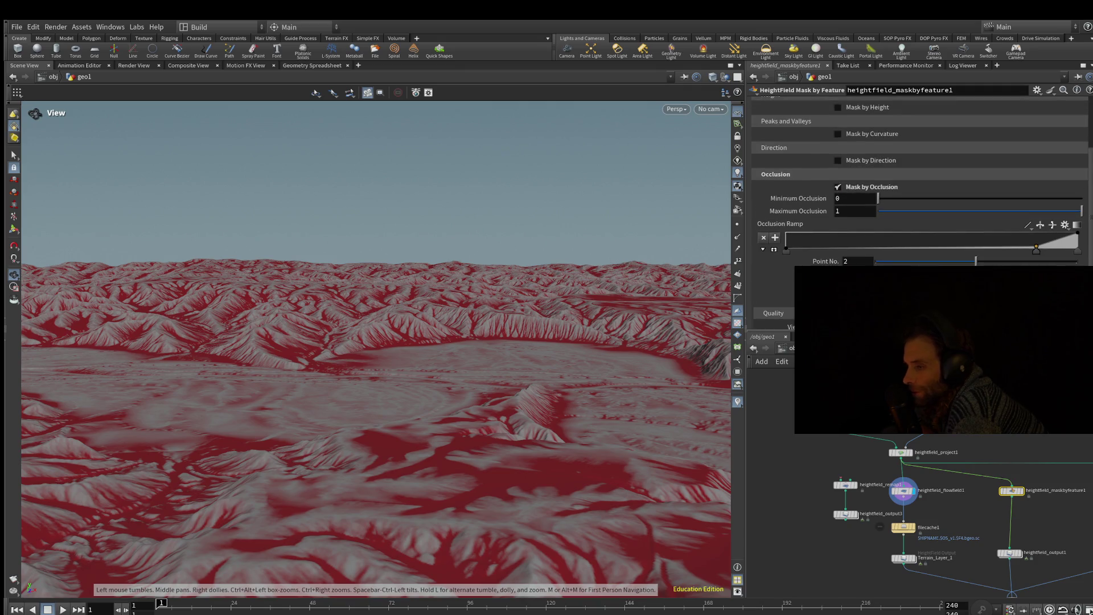
scroll(1023, 567, down, 1)
click(1012, 555)
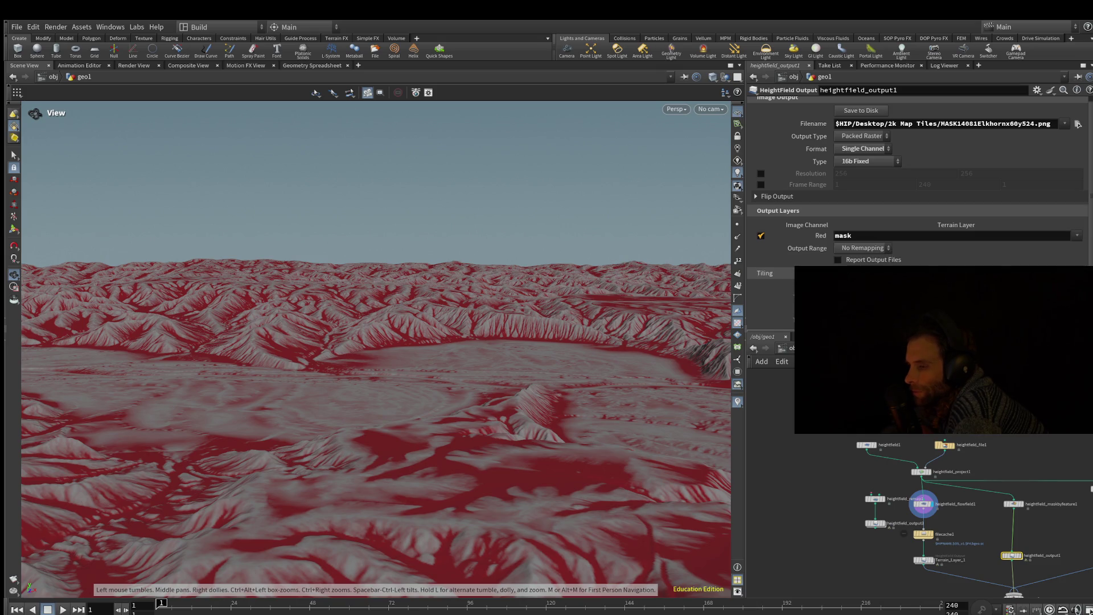
click(864, 148)
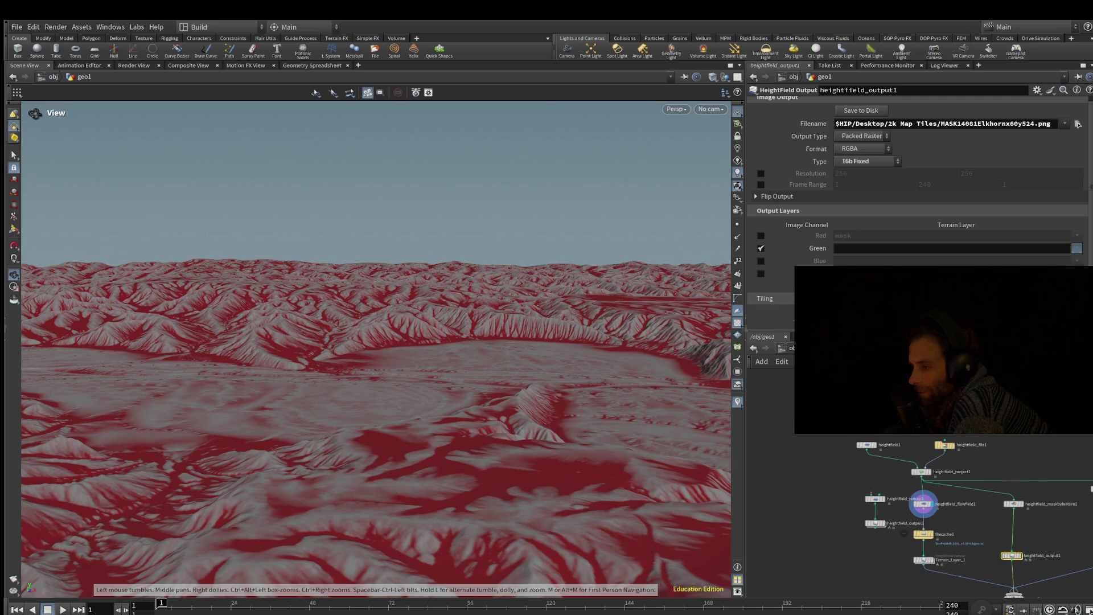
Step: Put the mask layer in heightfield_output1's green channel and display its result
click(1077, 248)
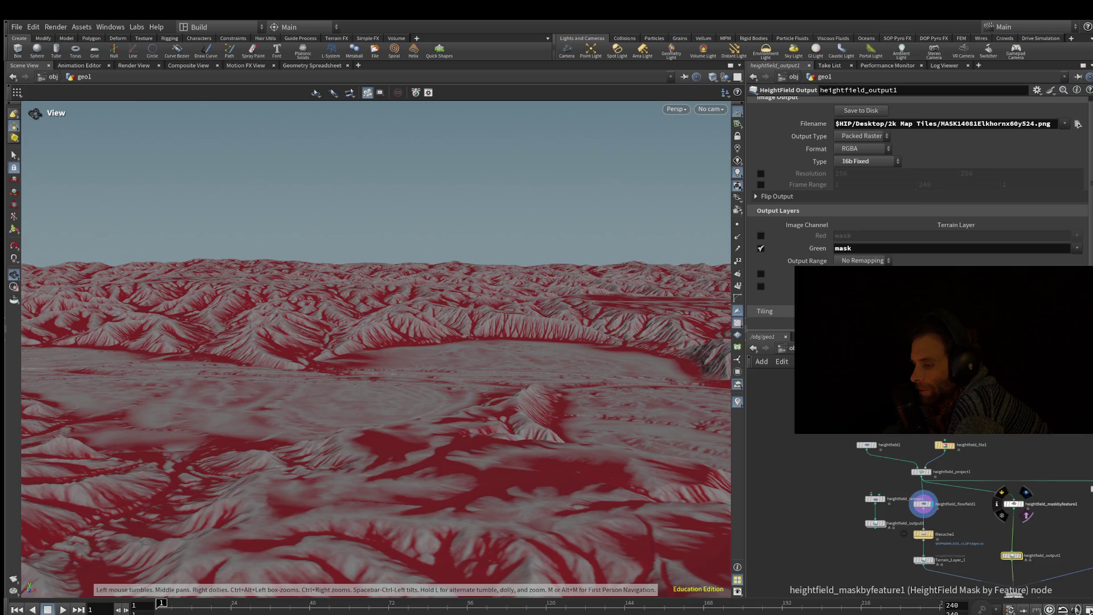
middle_drag(1024, 543, 1007, 507)
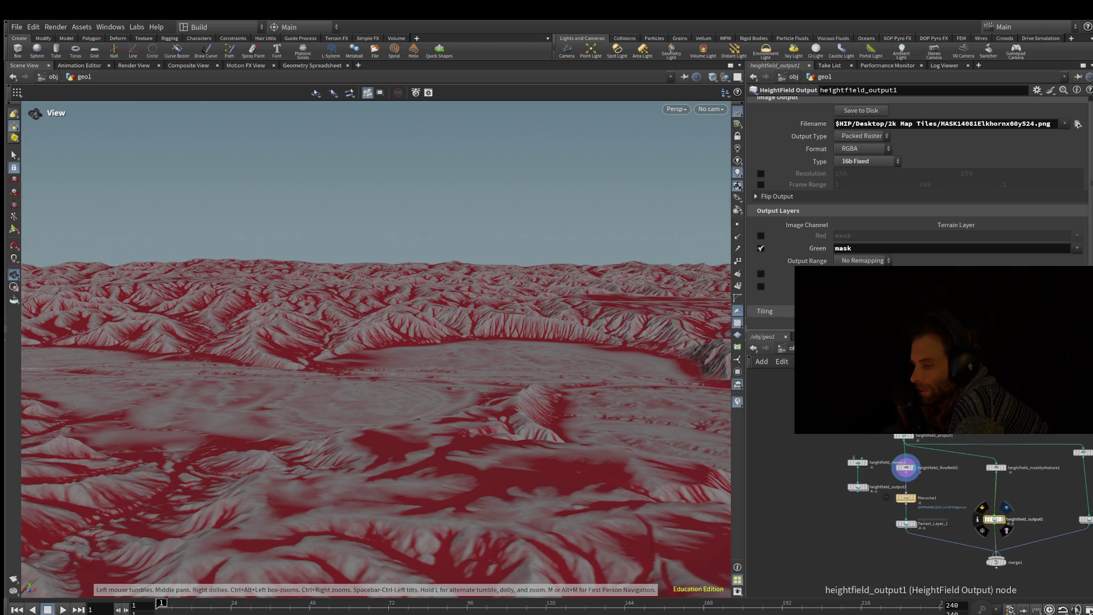
click(1007, 507)
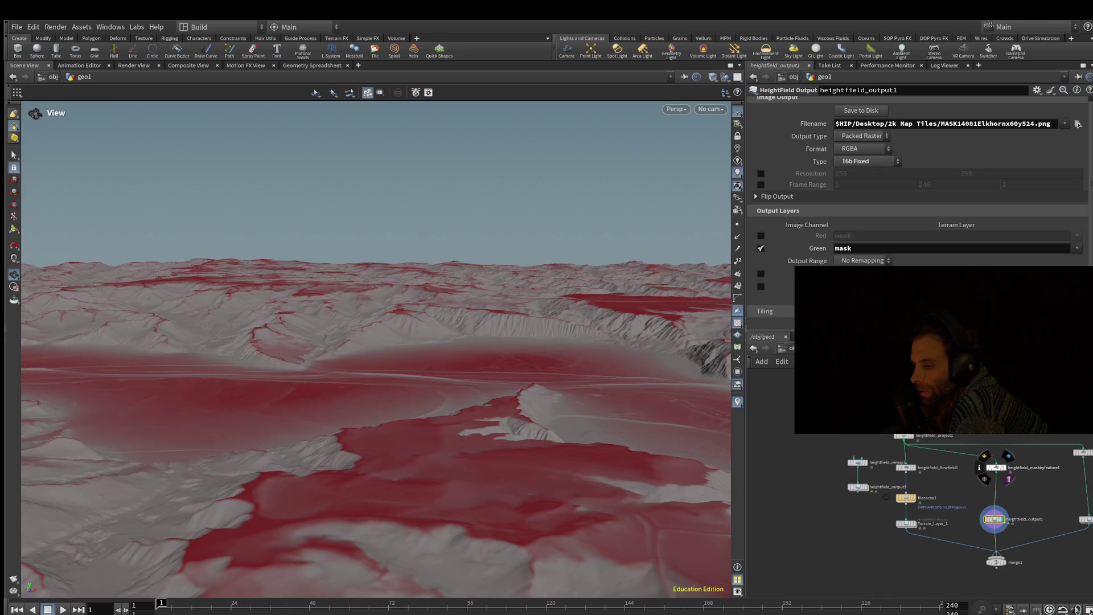
Step: Recheck heightfield_maskbyfeature1's occlusion mask, then reselect heightfield_output1
click(996, 467)
scroll(920, 188, up, 3)
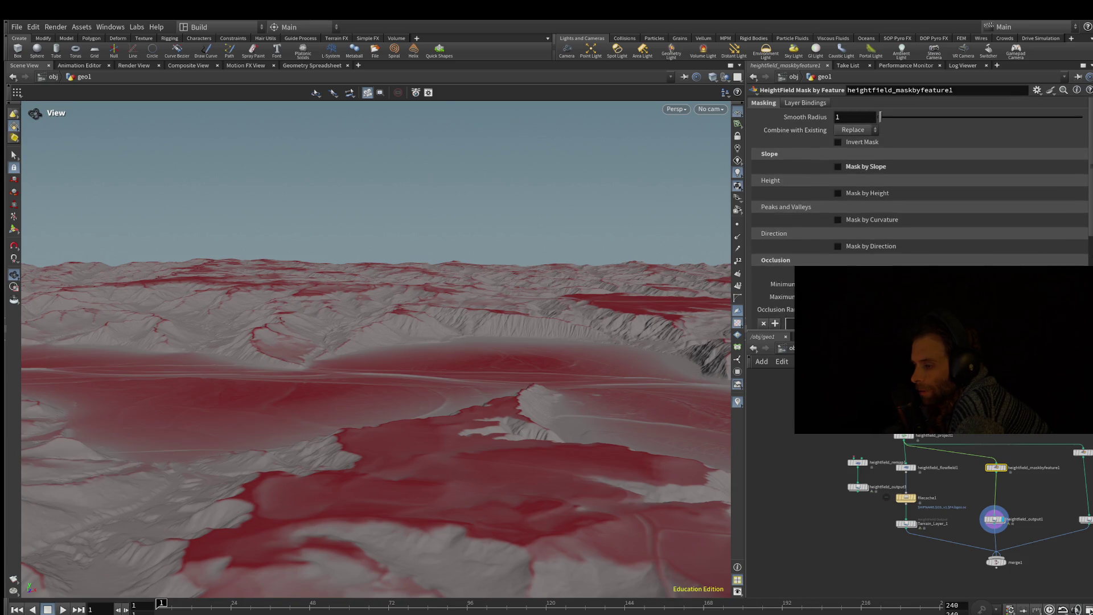
mouse_move(995, 519)
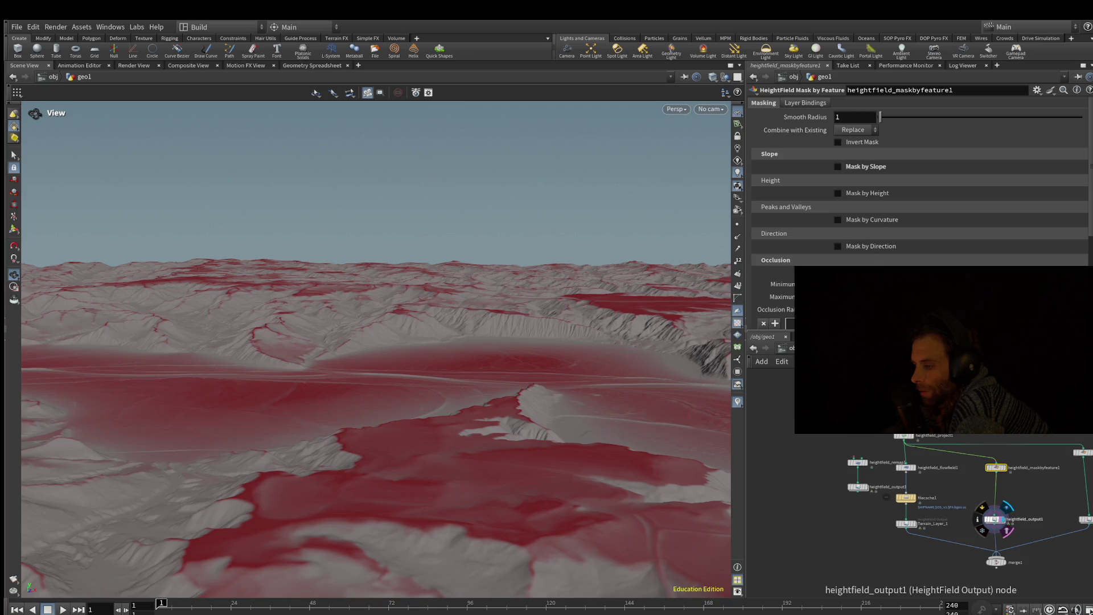
click(995, 519)
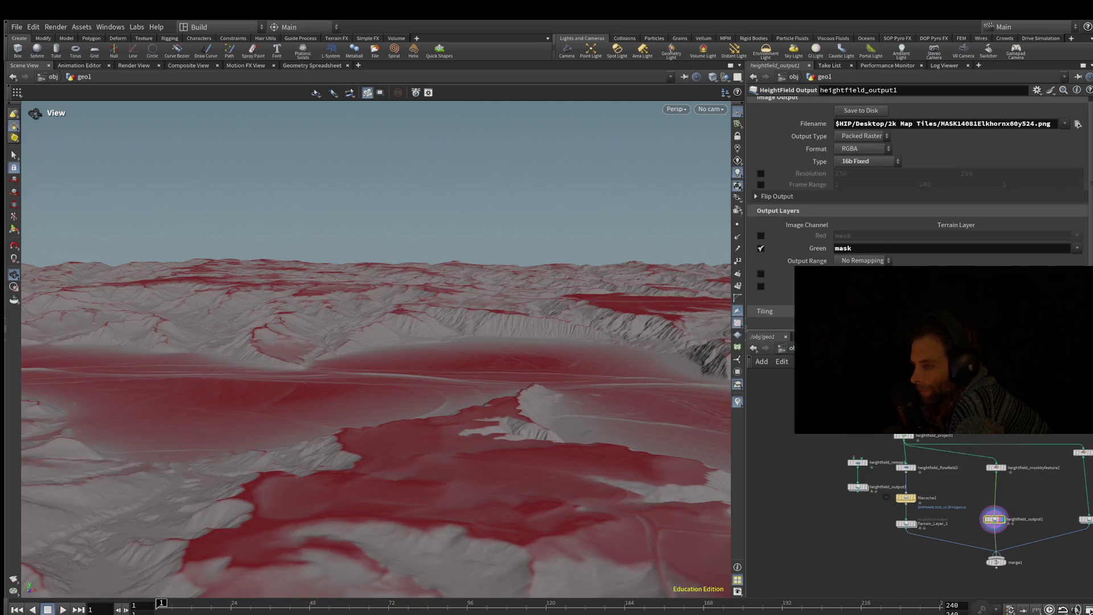
Step: Inspect heightfield_maskbyfeature2, then select heightfield_output2
middle_drag(1002, 516, 957, 518)
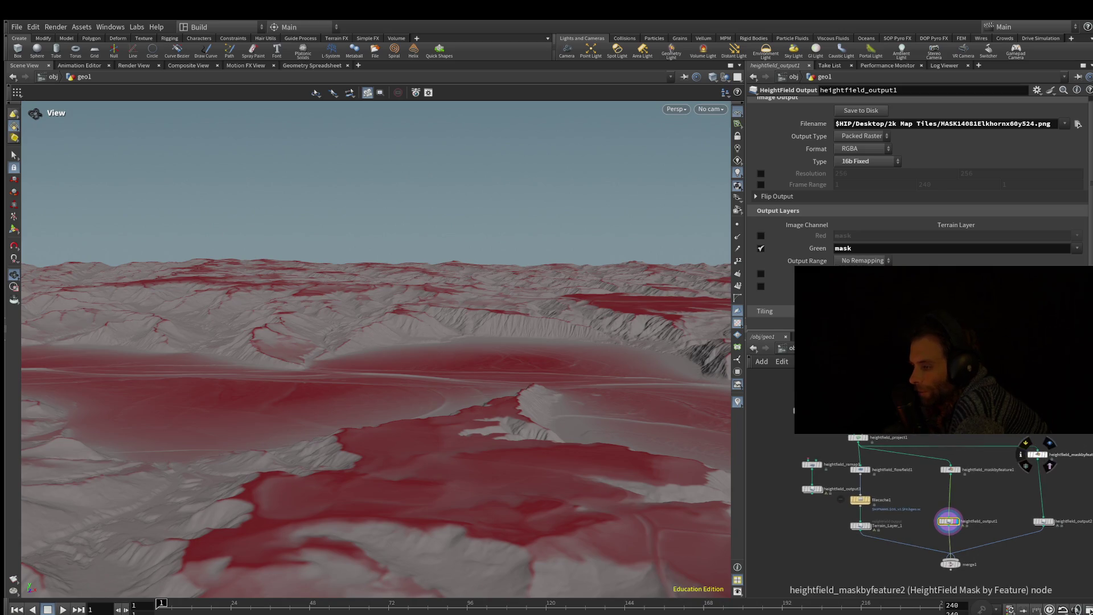
click(1038, 454)
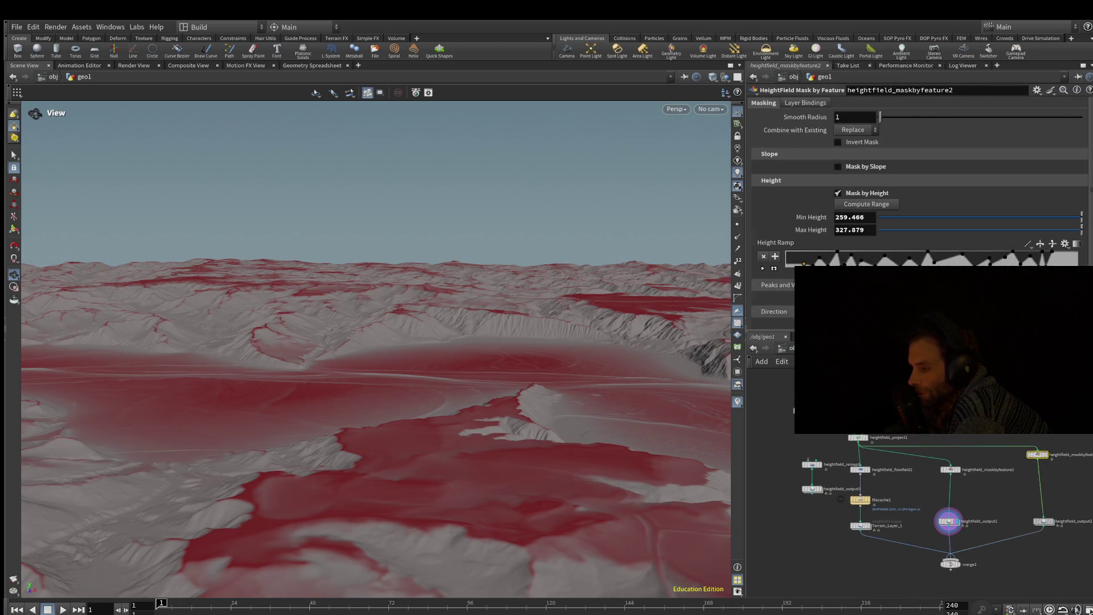
click(1043, 521)
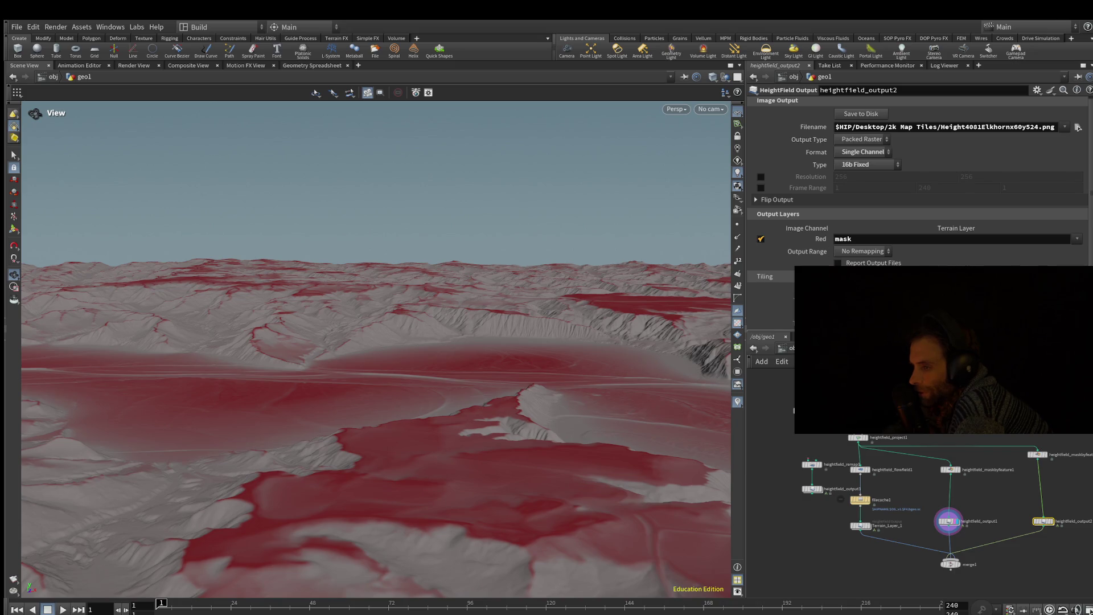
Step: Set heightfield_output2 to RGBA with red off and the mask in blue, then display it closer
click(864, 151)
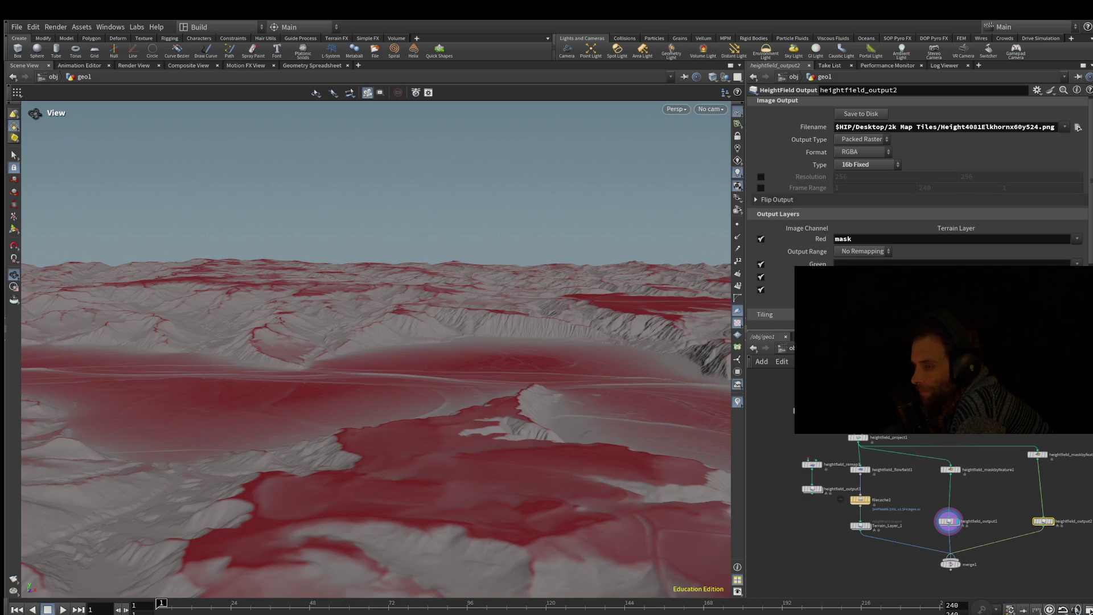
click(761, 239)
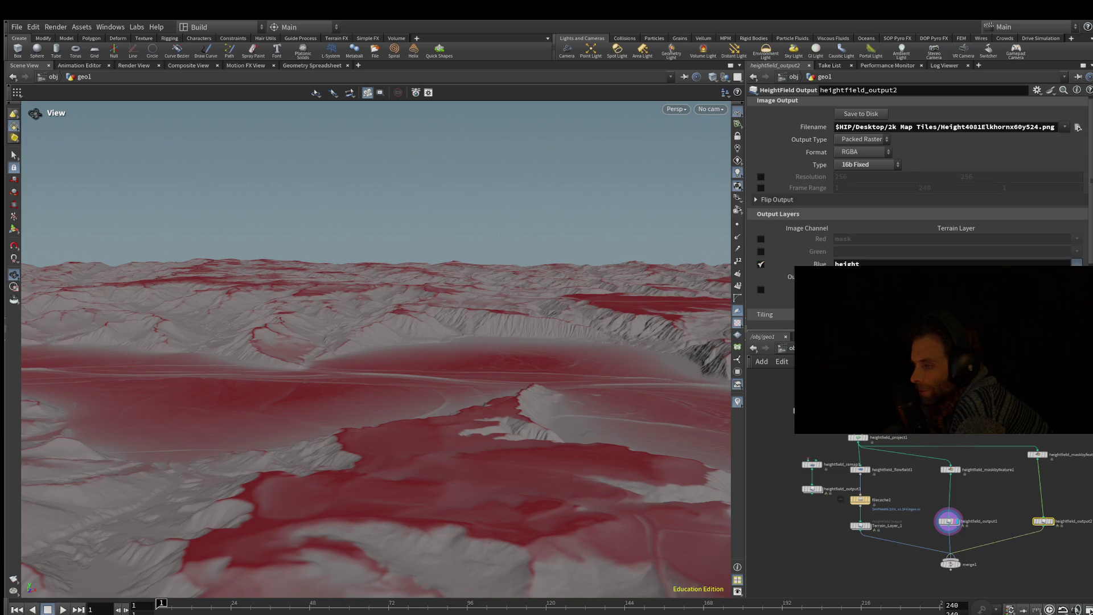
click(855, 279)
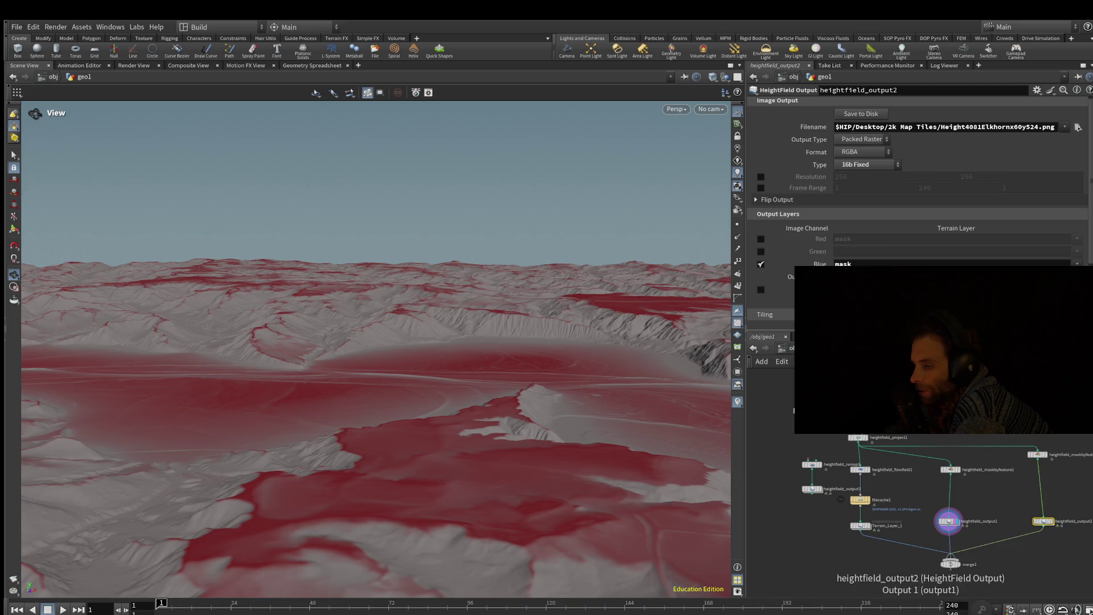
click(1052, 521)
mouse_move(376, 342)
mouse_down()
mouse_move(376, 433)
mouse_move(376, 336)
mouse_up()
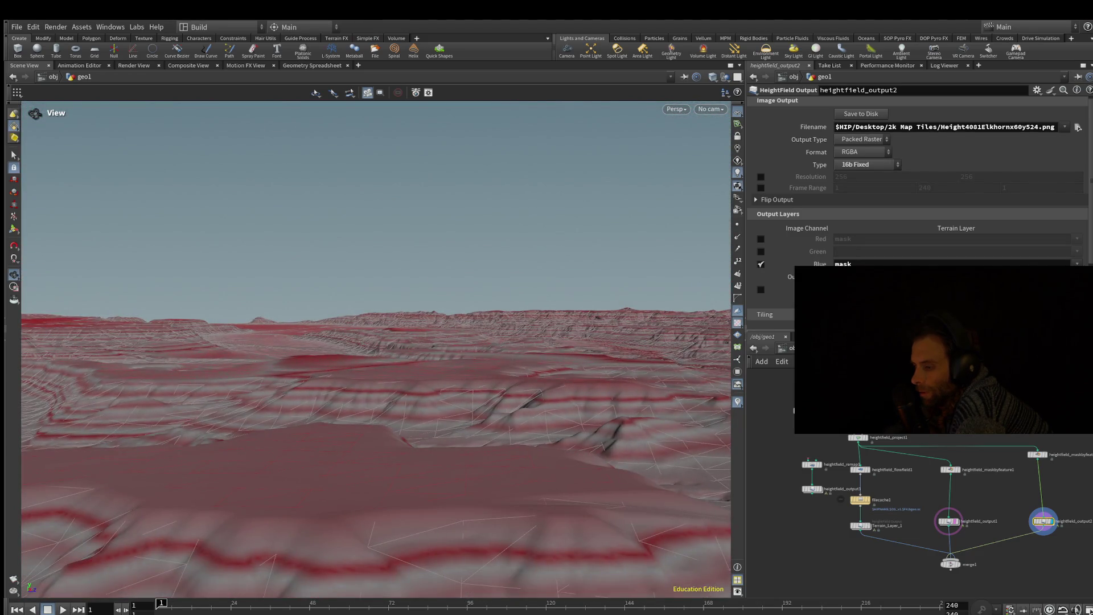
Step: Display merge1's result and move heightfield_output2 to the end of its input list
mouse_move(860, 525)
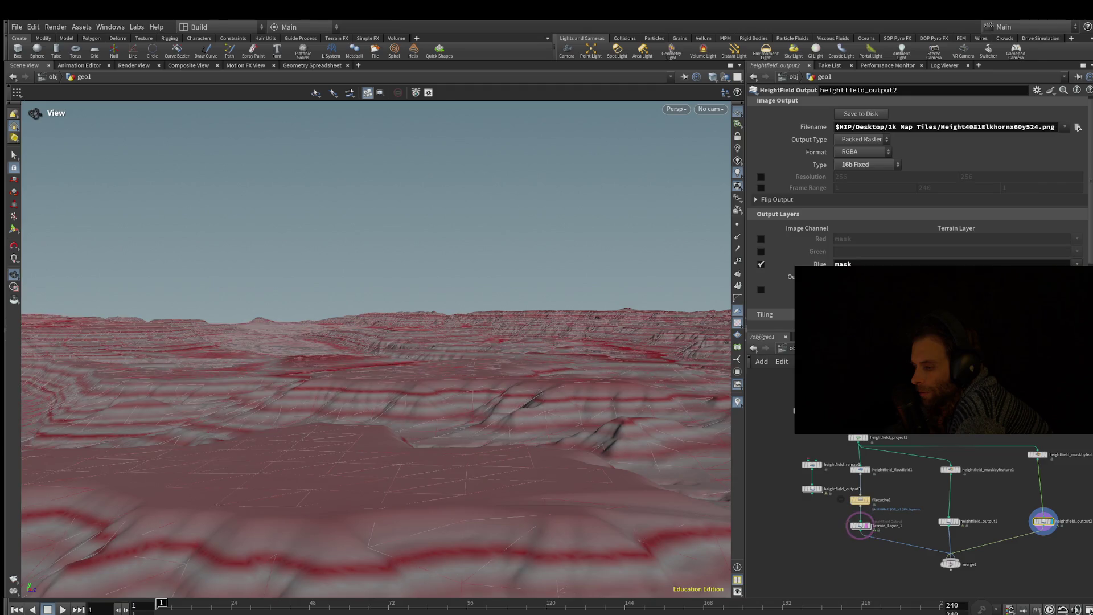
click(950, 564)
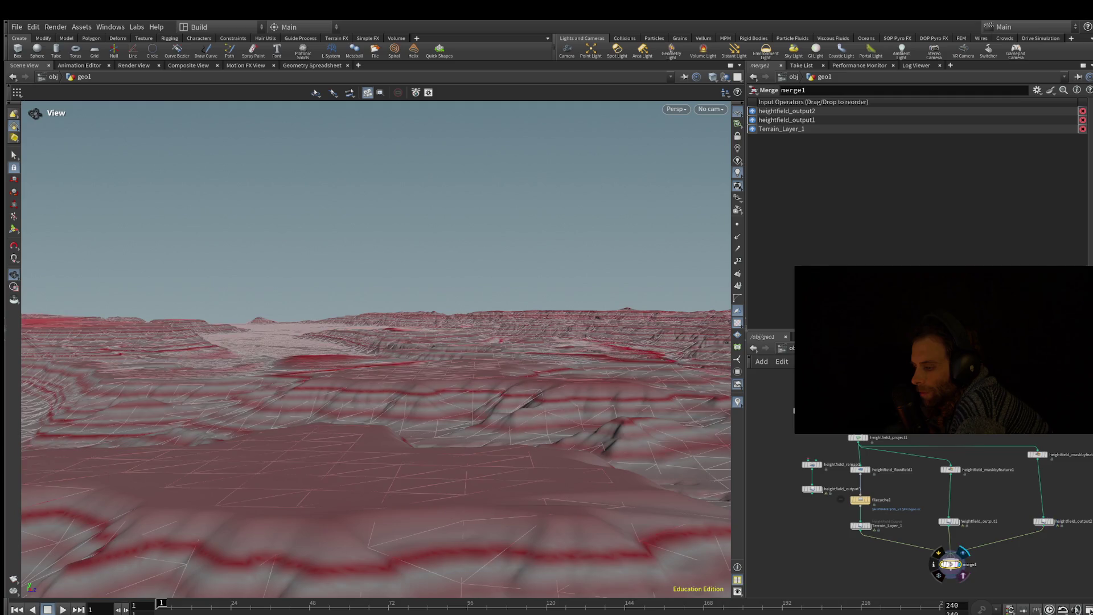
click(962, 552)
mouse_move(376, 341)
mouse_down()
mouse_move(387, 439)
mouse_move(387, 353)
mouse_move(478, 362)
mouse_up()
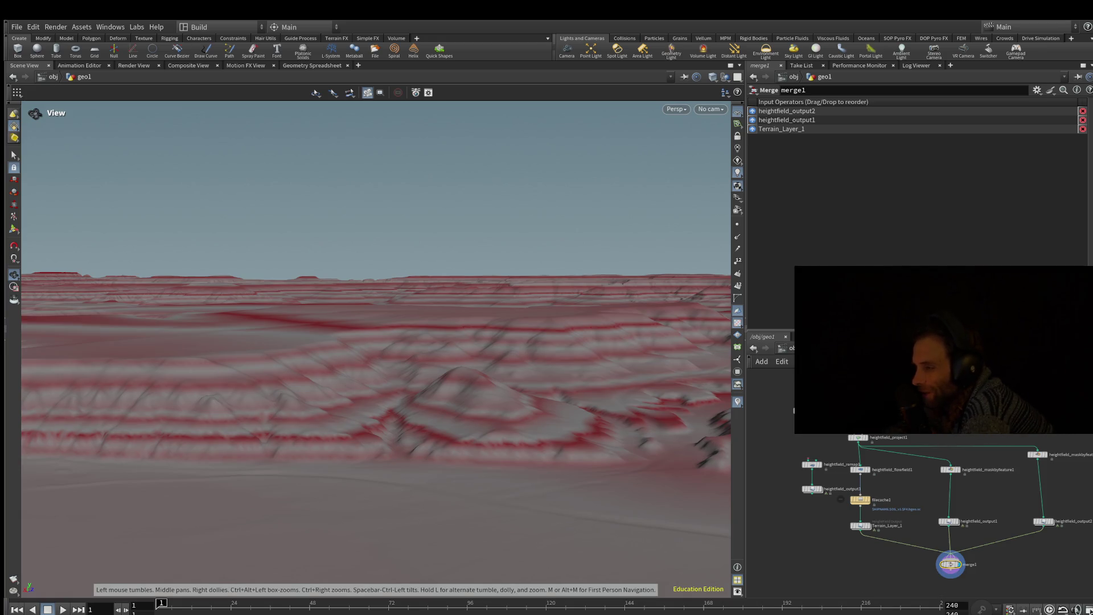
drag(782, 128, 781, 111)
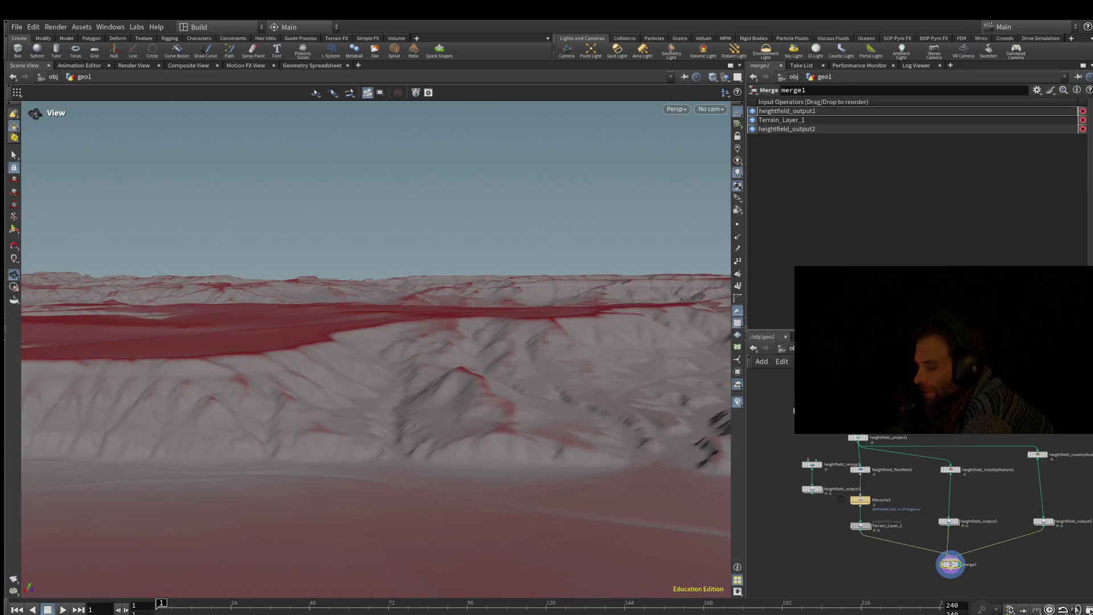
click(860, 525)
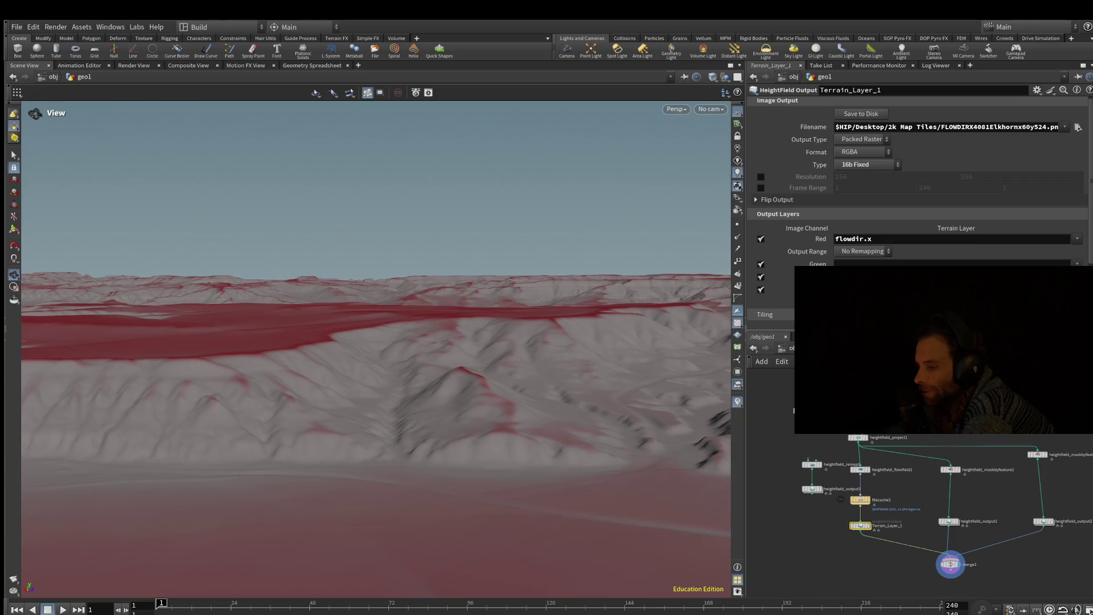
click(948, 522)
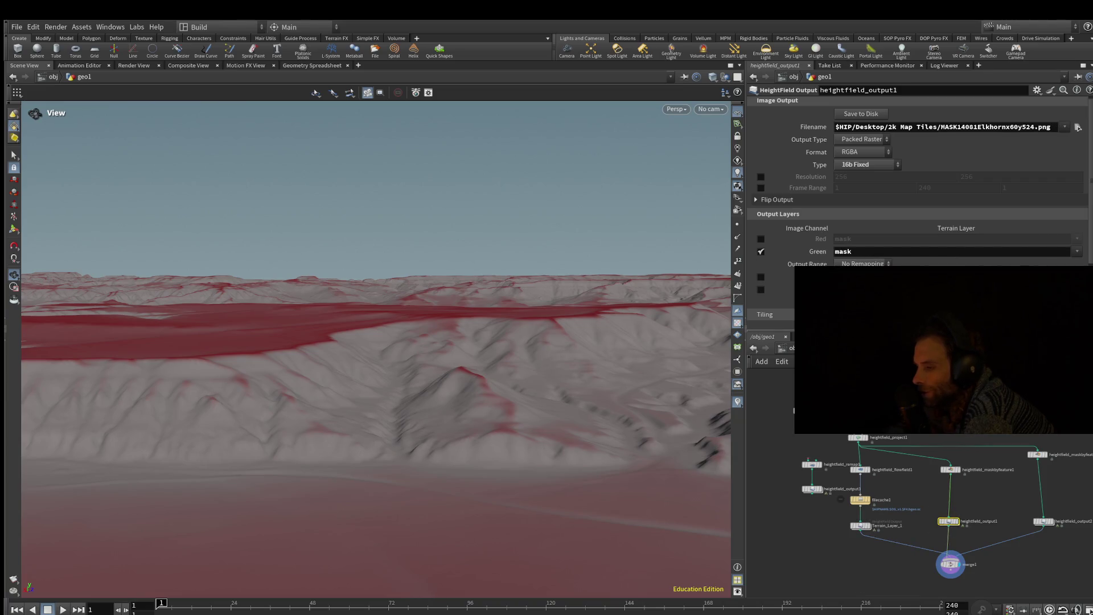
scroll(754, 140, down, 3)
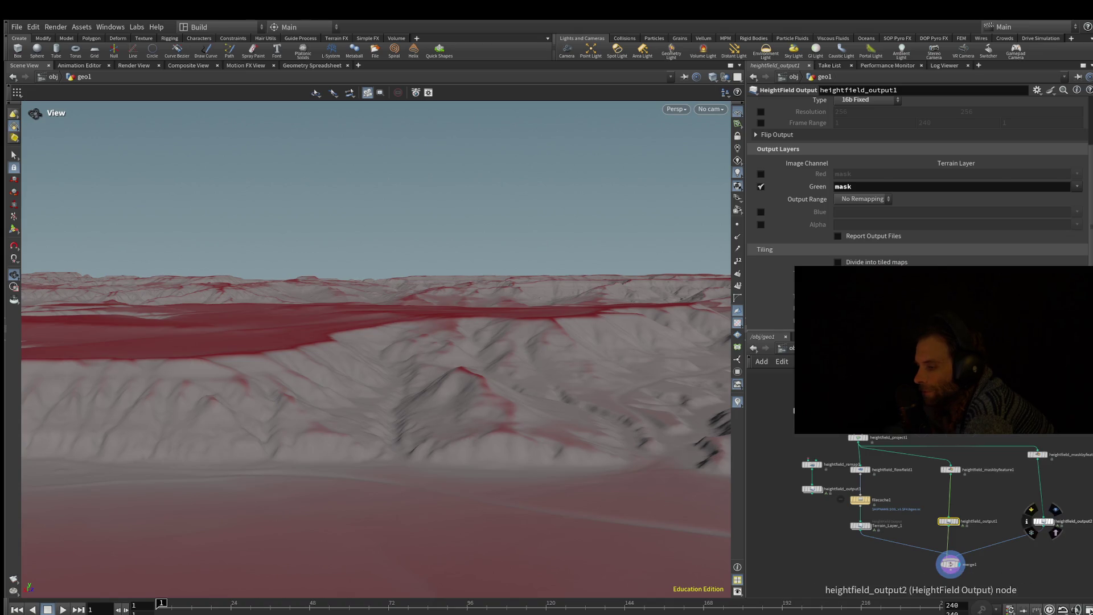
double_click(1044, 521)
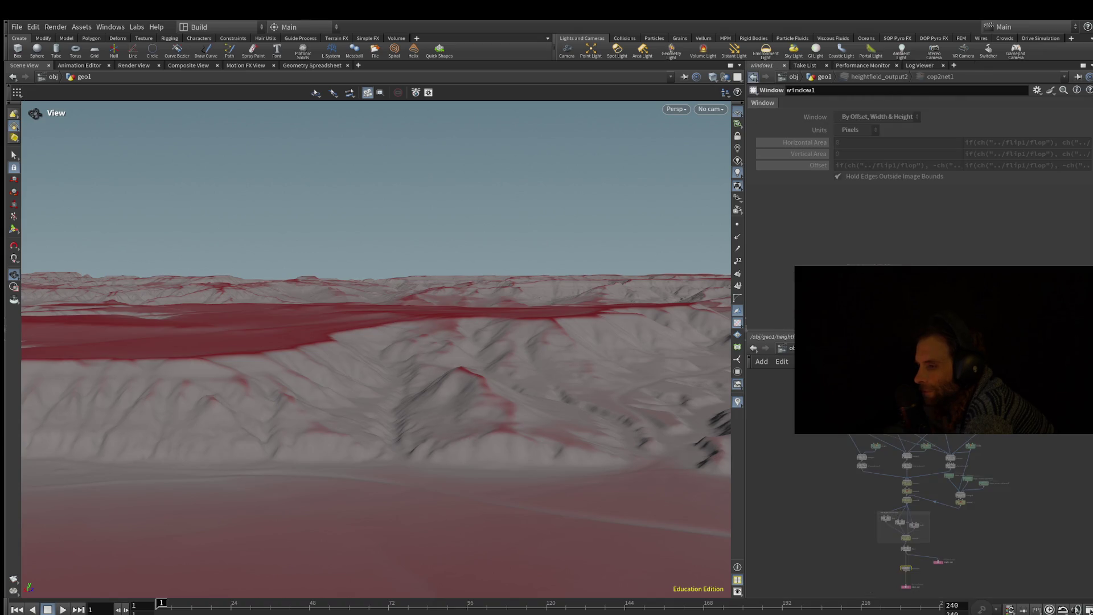
click(754, 76)
click(1044, 522)
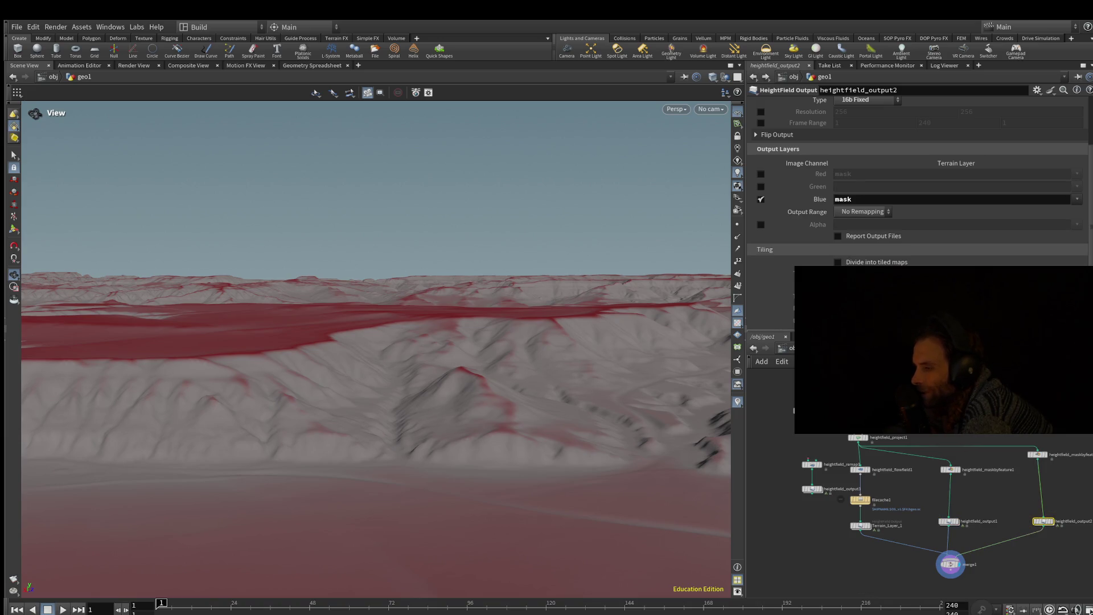
scroll(1078, 131, up, 3)
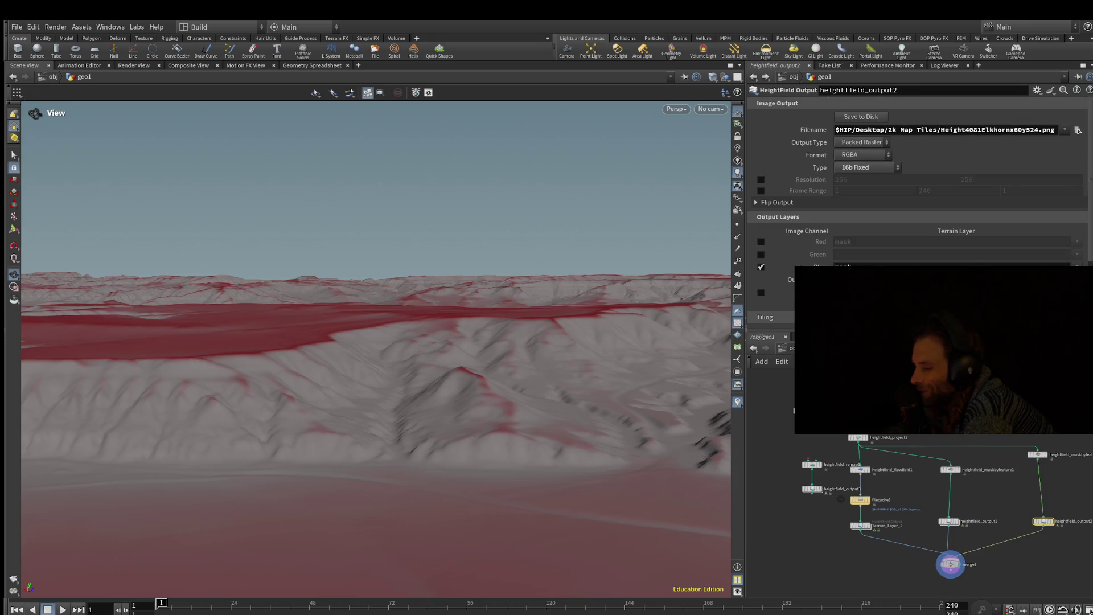
click(950, 564)
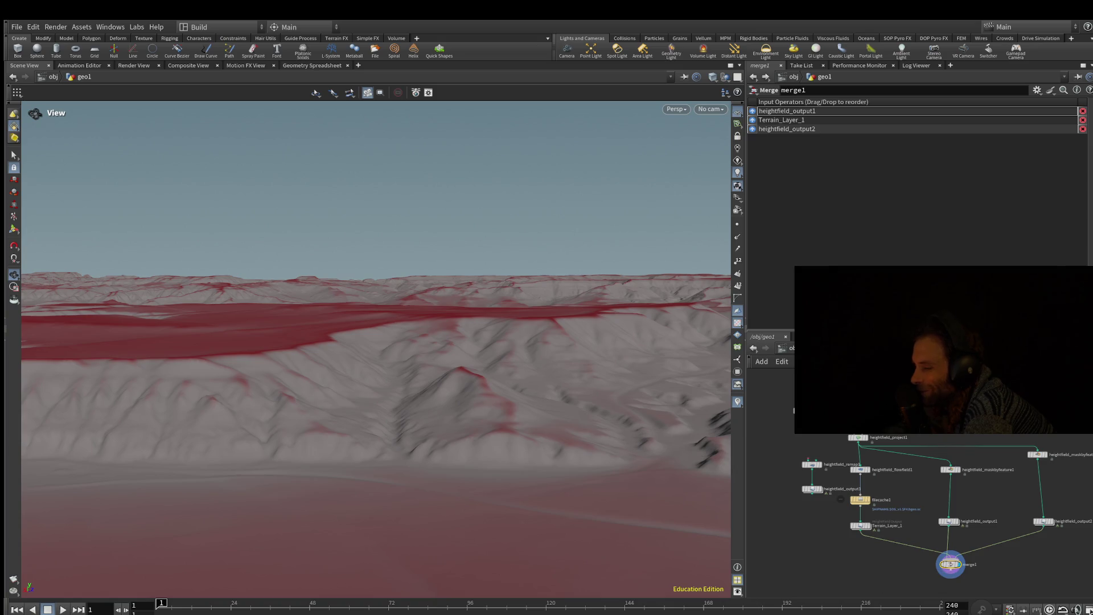
middle_drag(950, 564, 947, 506)
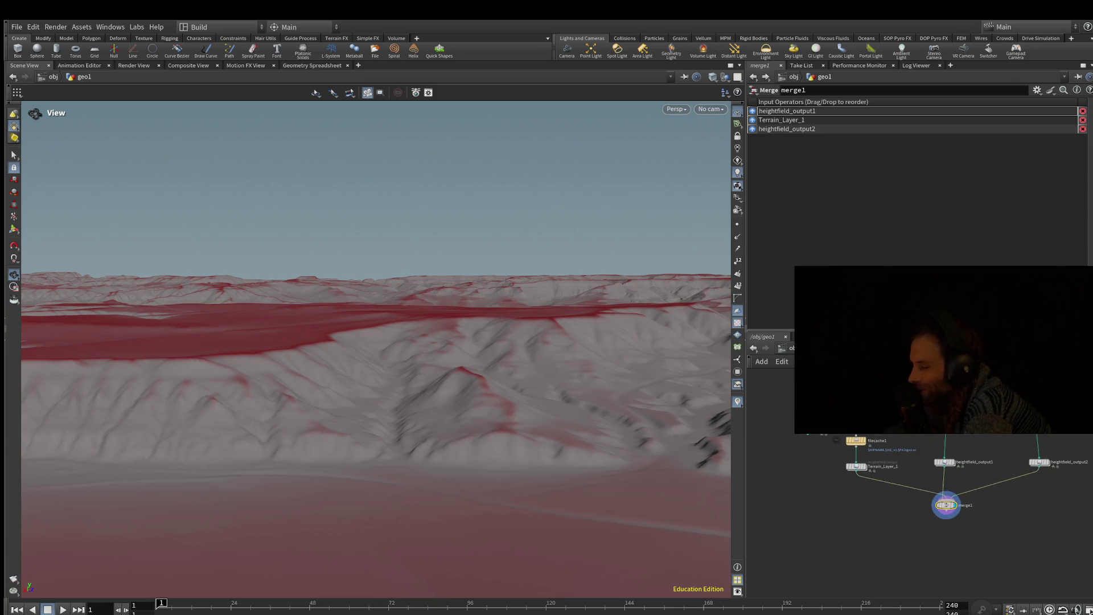
scroll(947, 505, down, 1)
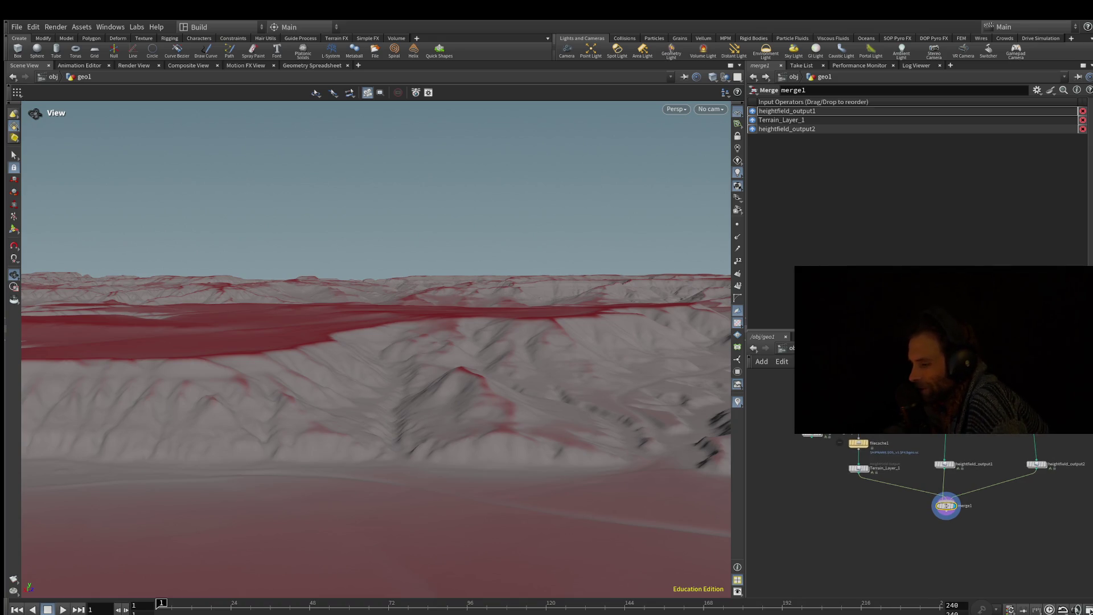
mouse_move(946, 505)
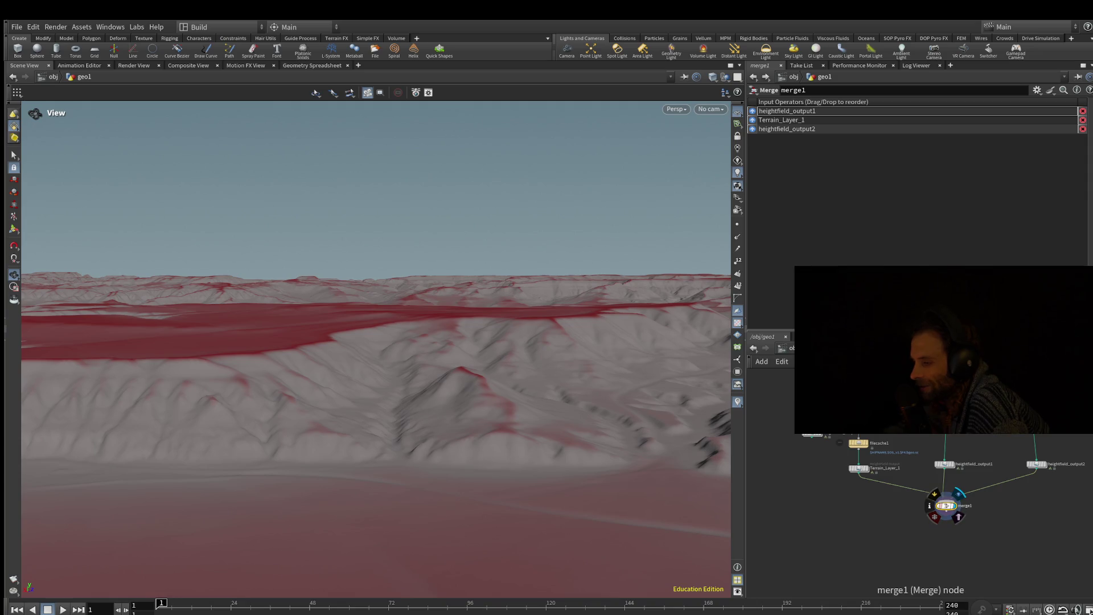
drag(947, 506, 950, 510)
click(944, 464)
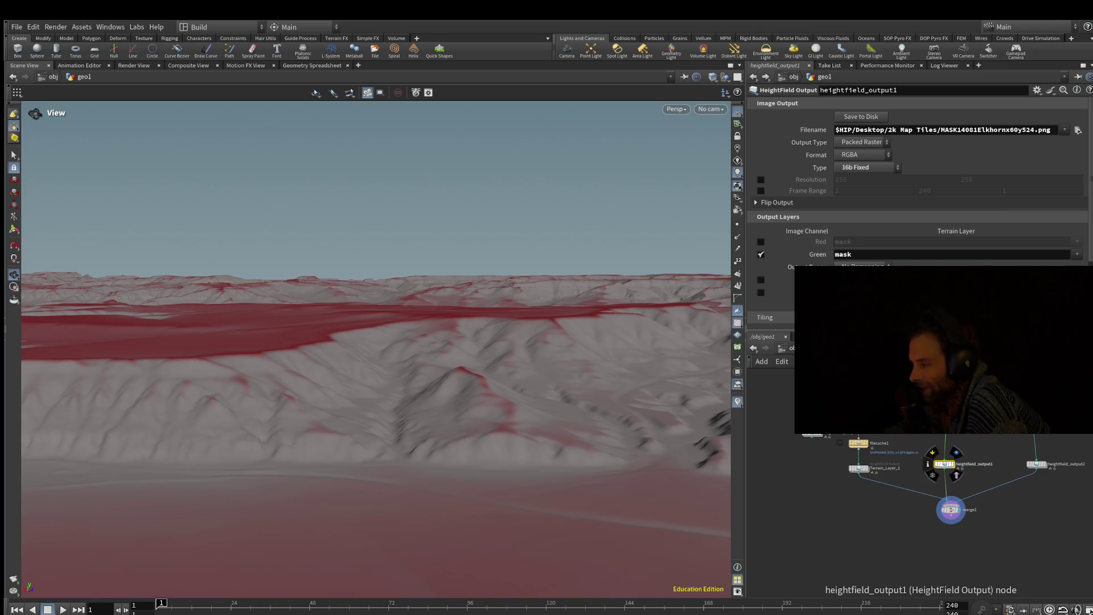
click(950, 510)
drag(950, 510, 948, 503)
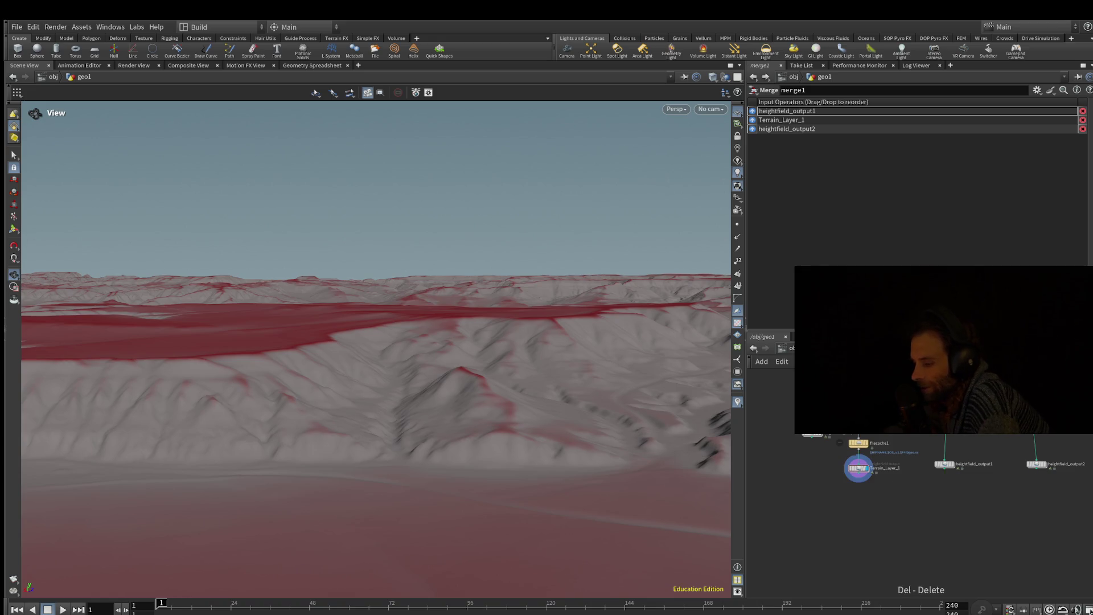
Step: Display Terrain_Layer_1's flowdir.x mask, adding then deleting a temporary heightfield_output4 node
click(859, 468)
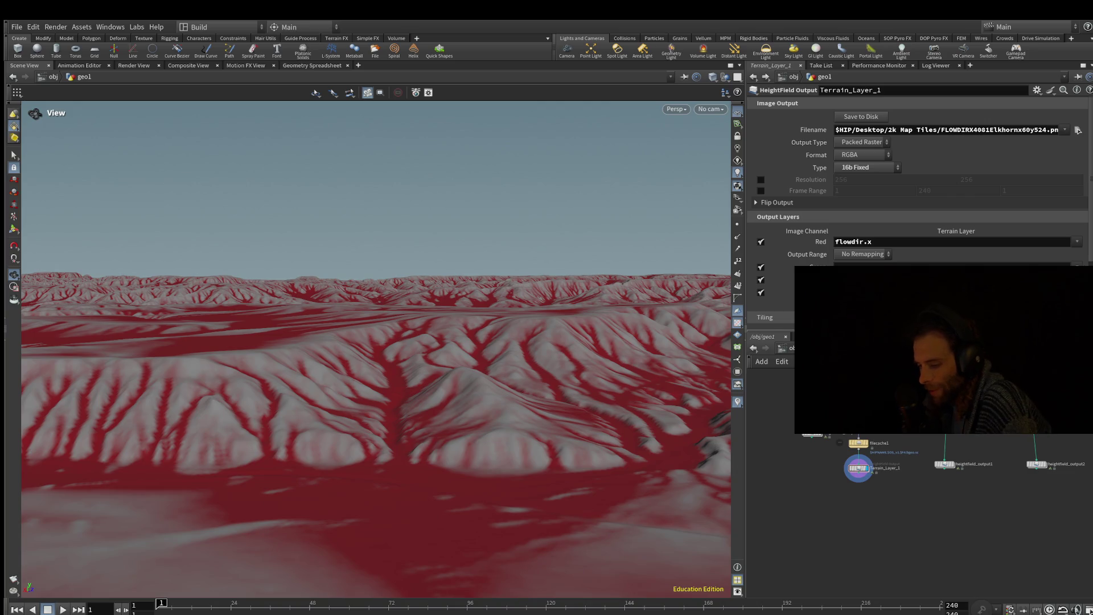
drag(949, 506, 950, 506)
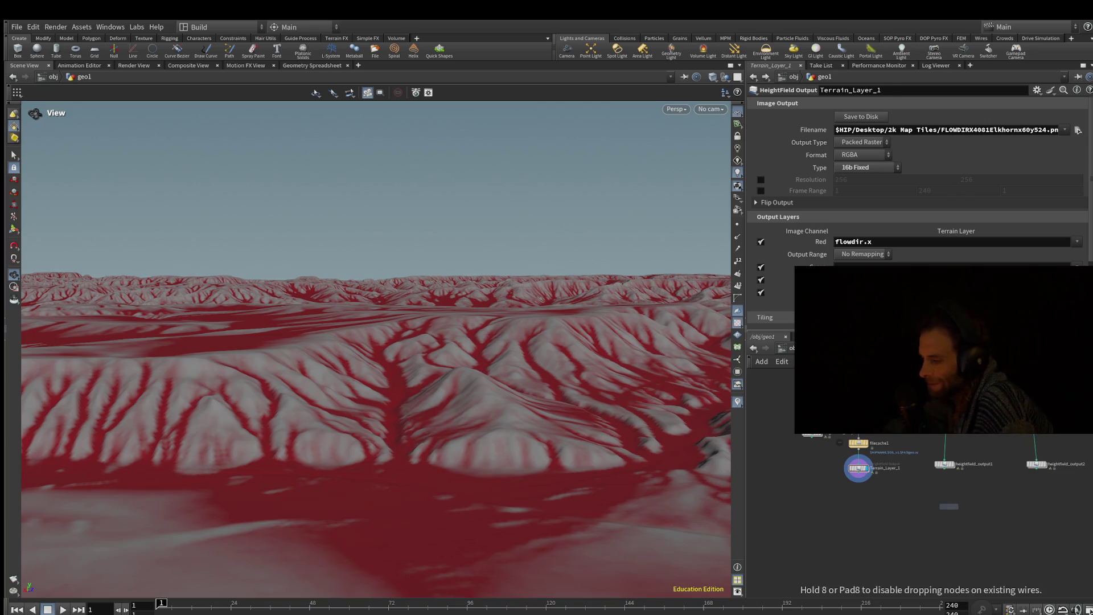
click(949, 507)
mouse_move(1037, 470)
mouse_down()
mouse_move(950, 501)
mouse_move(949, 478)
mouse_up()
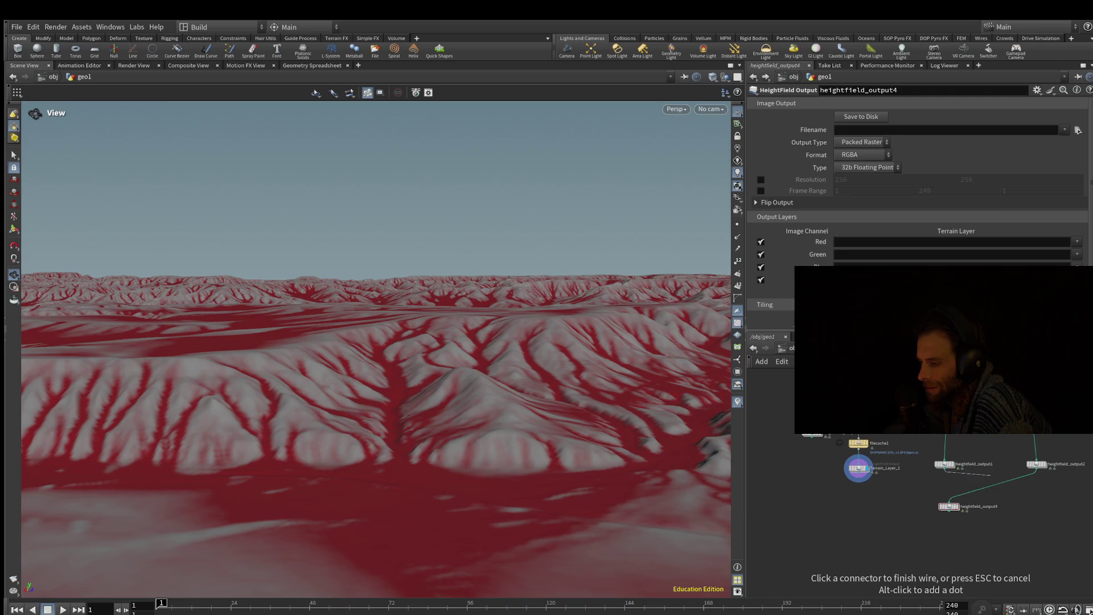
key(Escape)
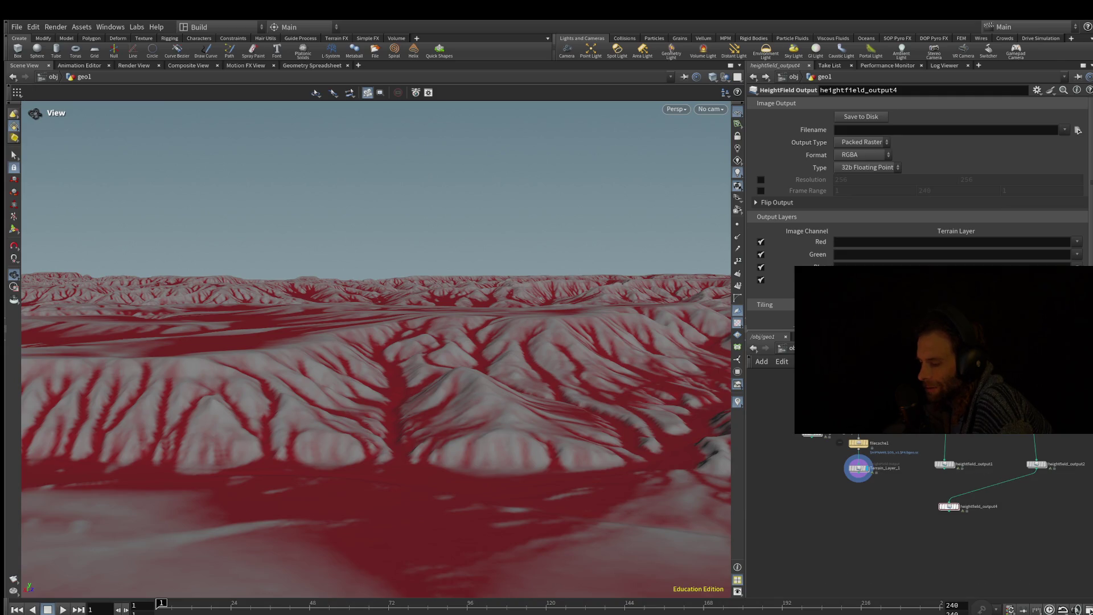
mouse_move(949, 507)
key(Delete)
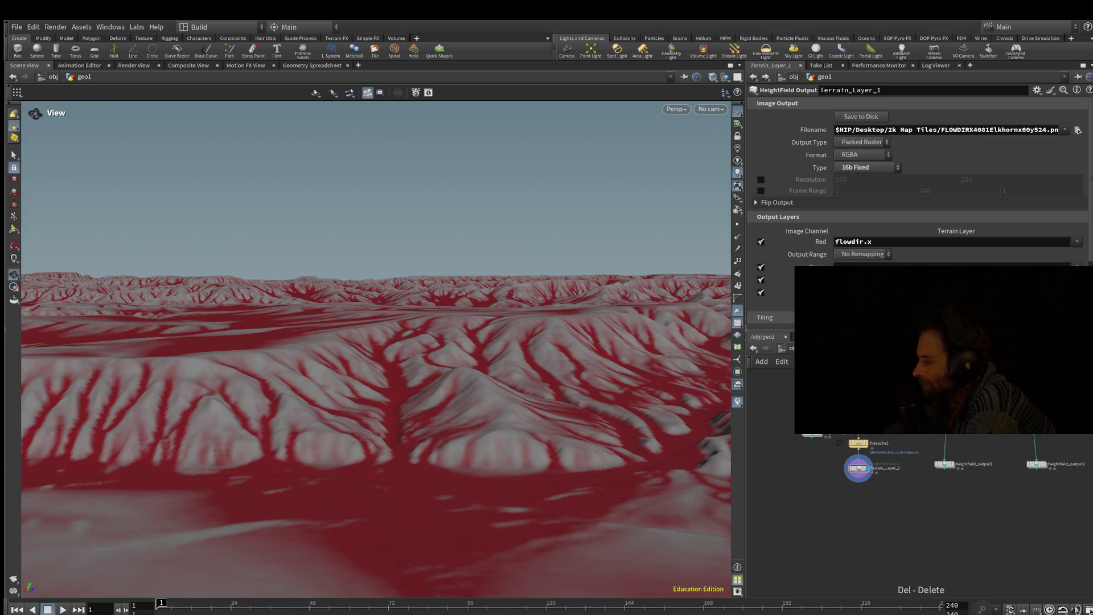
mouse_move(376, 342)
mouse_down()
mouse_move(359, 359)
mouse_move(359, 399)
mouse_up()
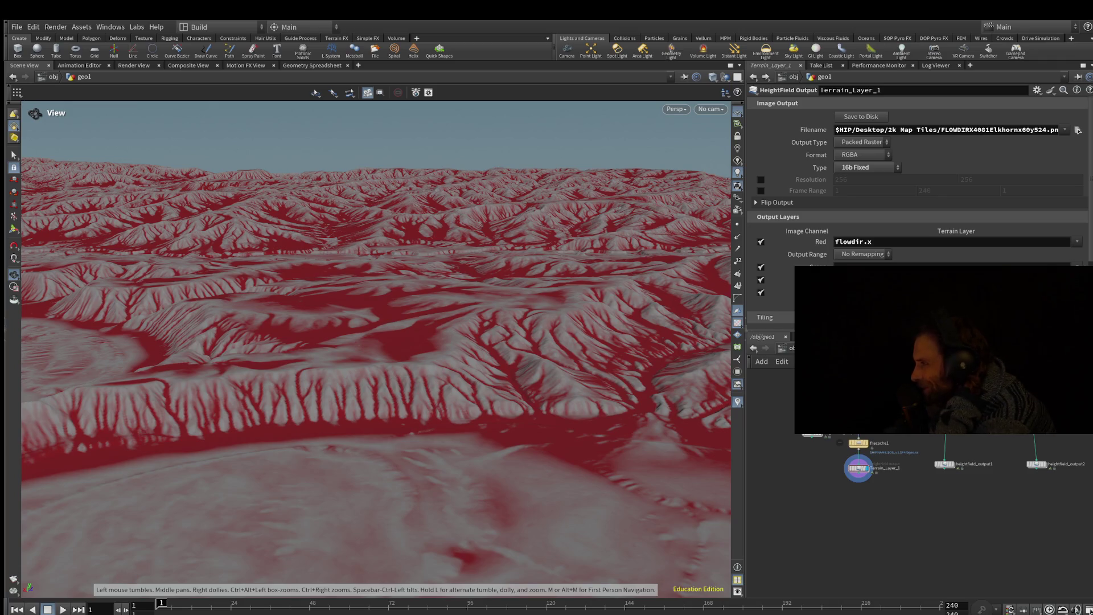
mouse_move(888, 489)
middle_down()
mouse_move(860, 540)
mouse_move(843, 546)
middle_up()
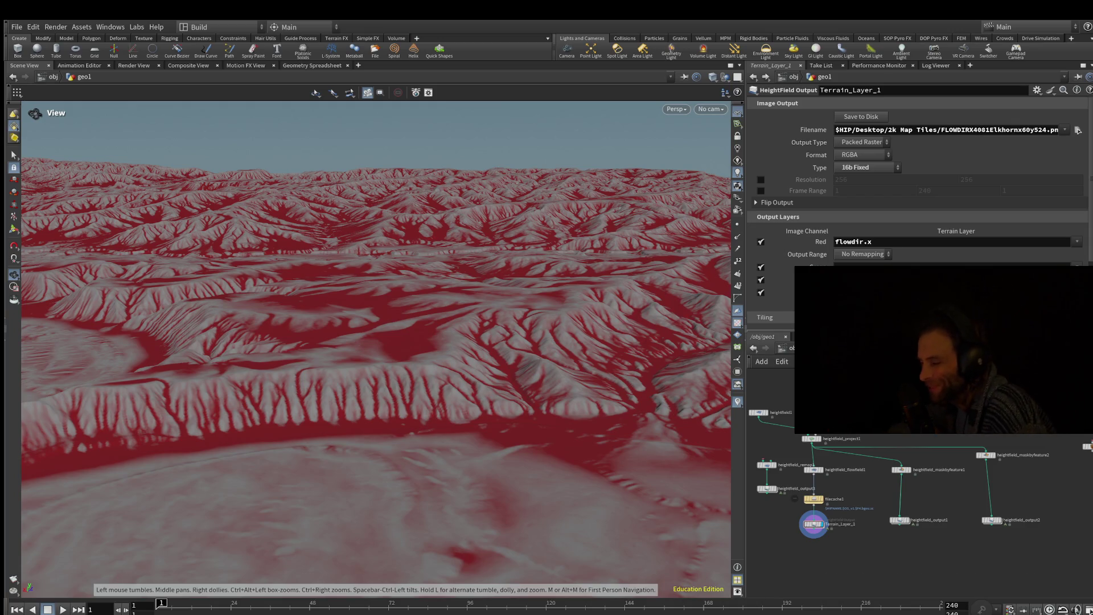
drag(900, 520, 901, 515)
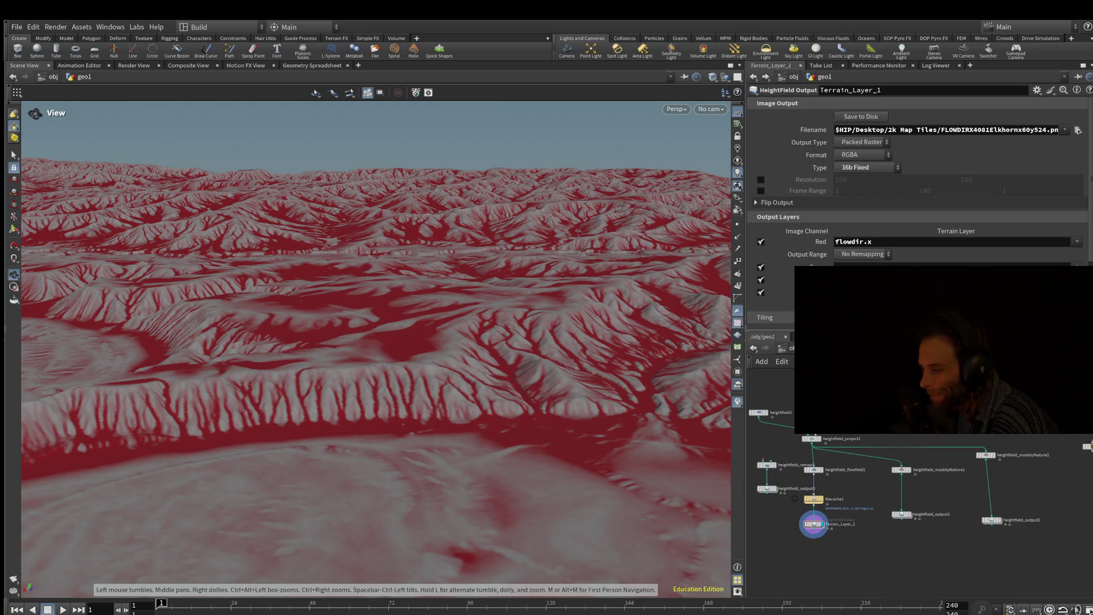
middle_drag(902, 515, 828, 538)
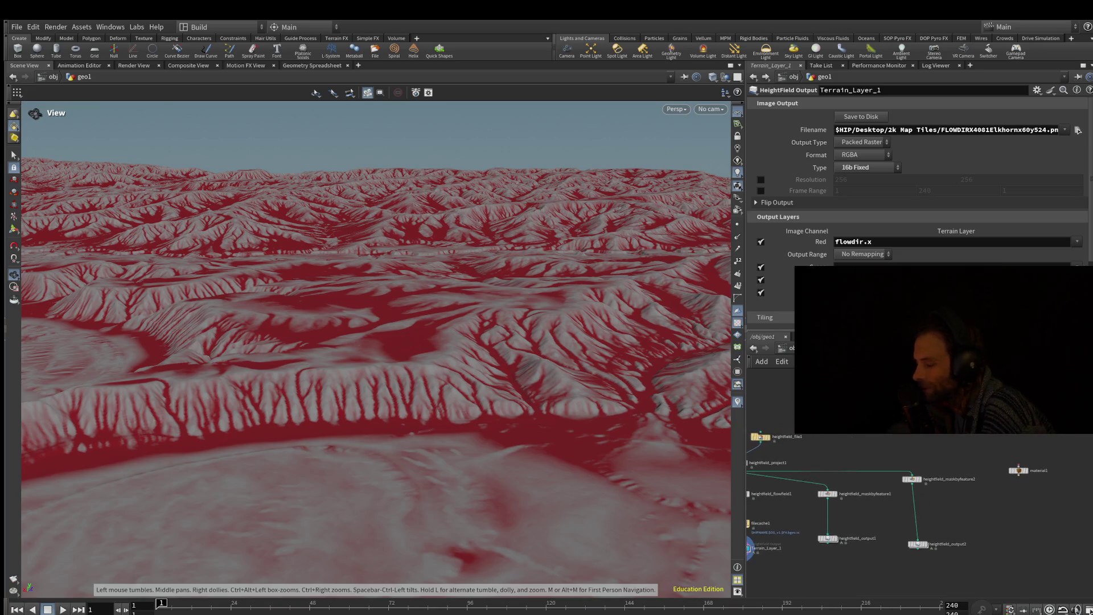
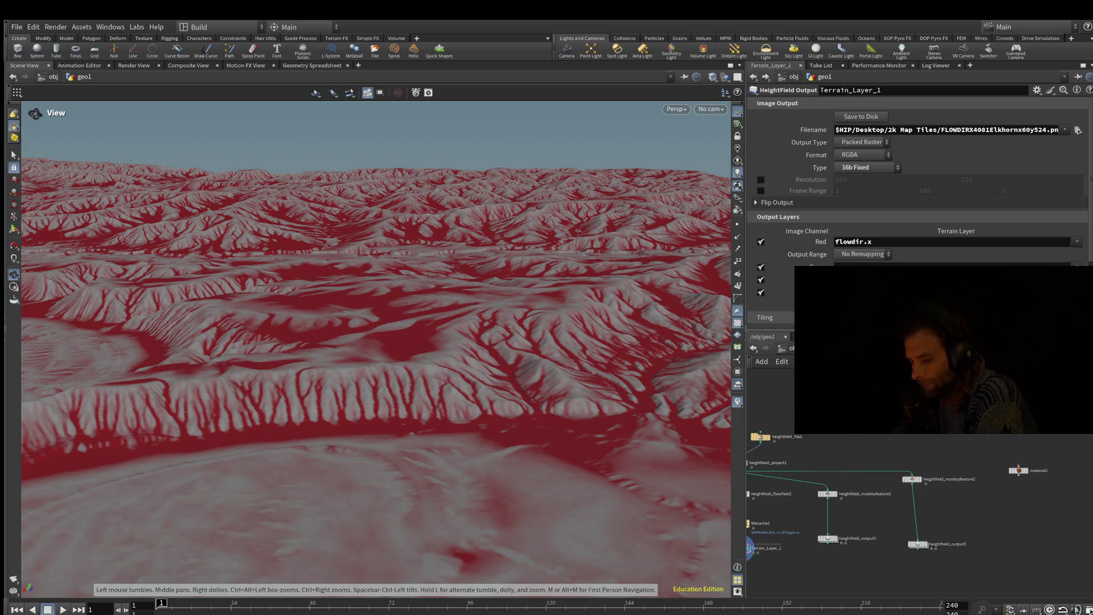
Step: Display heightfield_maskbyfeature2 on the terrain and select heightfield_output1 to view its mask-layer settings
drag(376, 342, 353, 302)
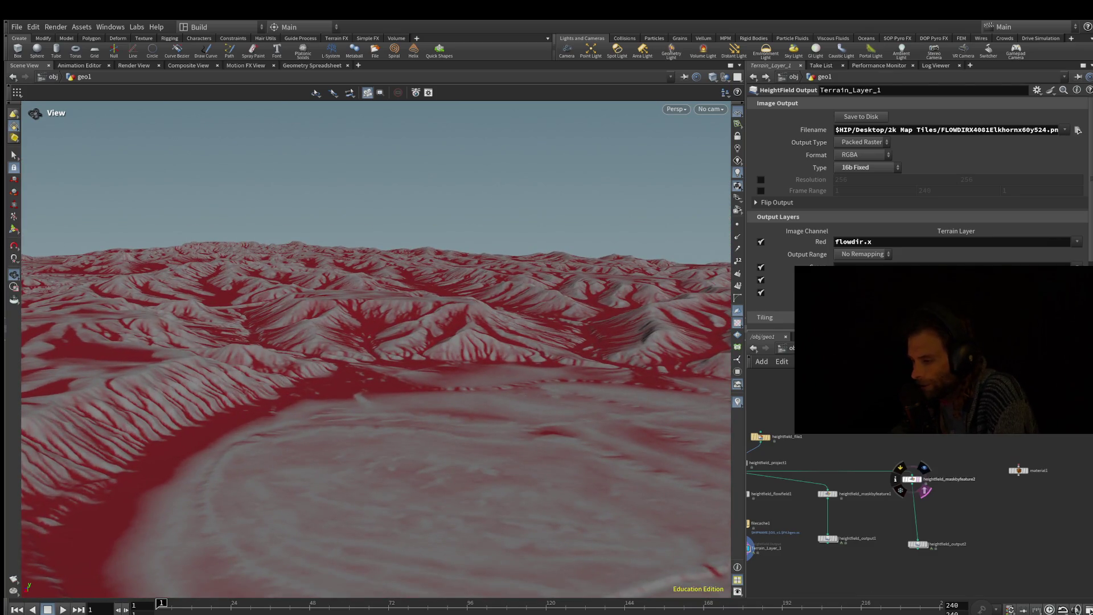
click(925, 467)
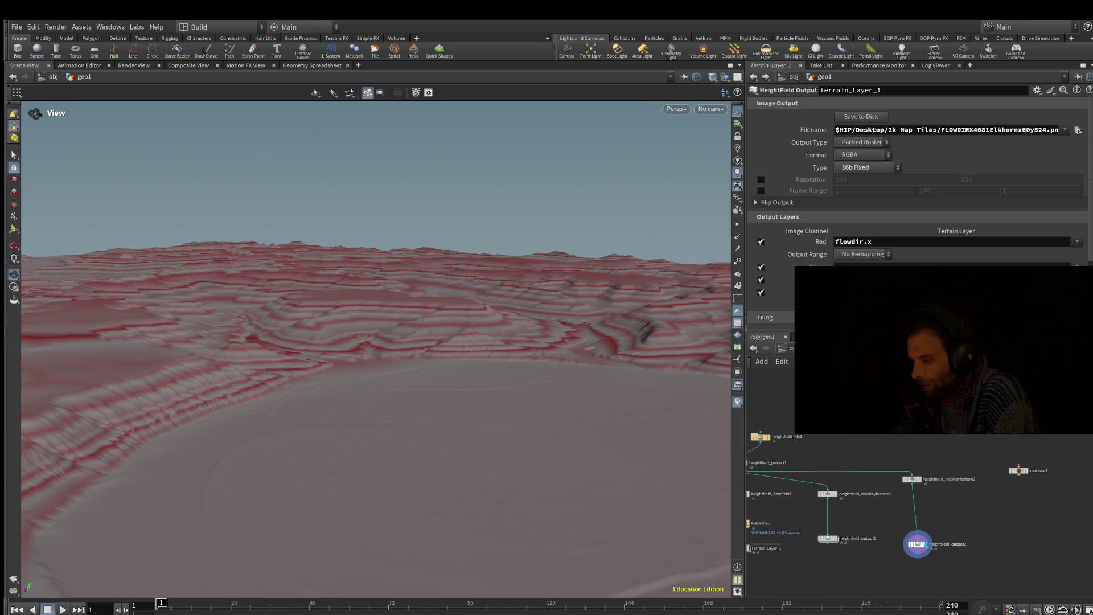
drag(917, 543, 916, 553)
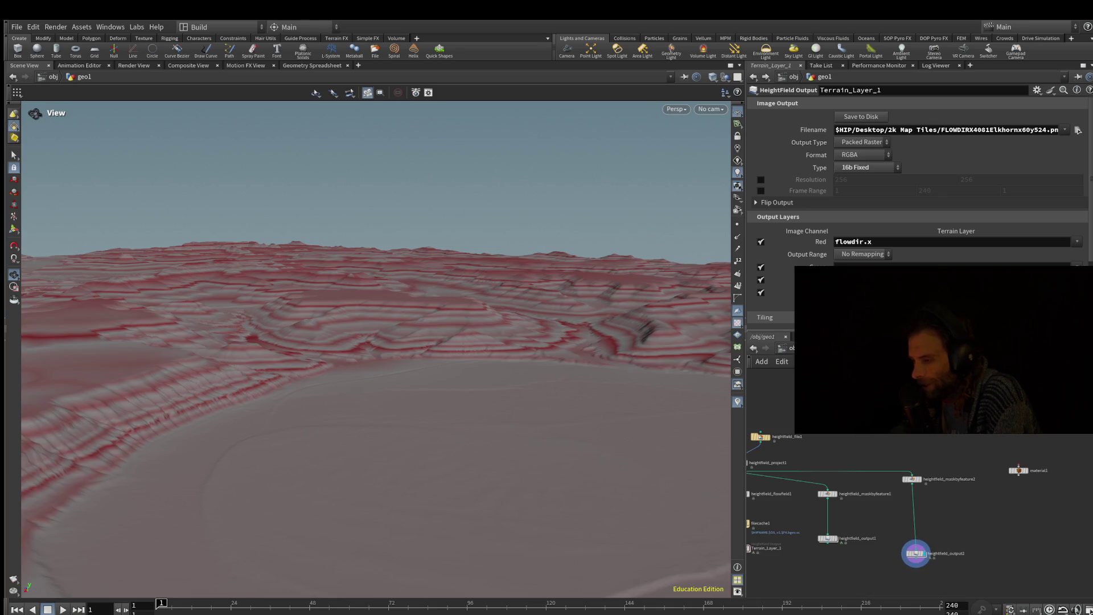
mouse_move(912, 512)
middle_down()
mouse_move(916, 478)
mouse_move(959, 506)
middle_up()
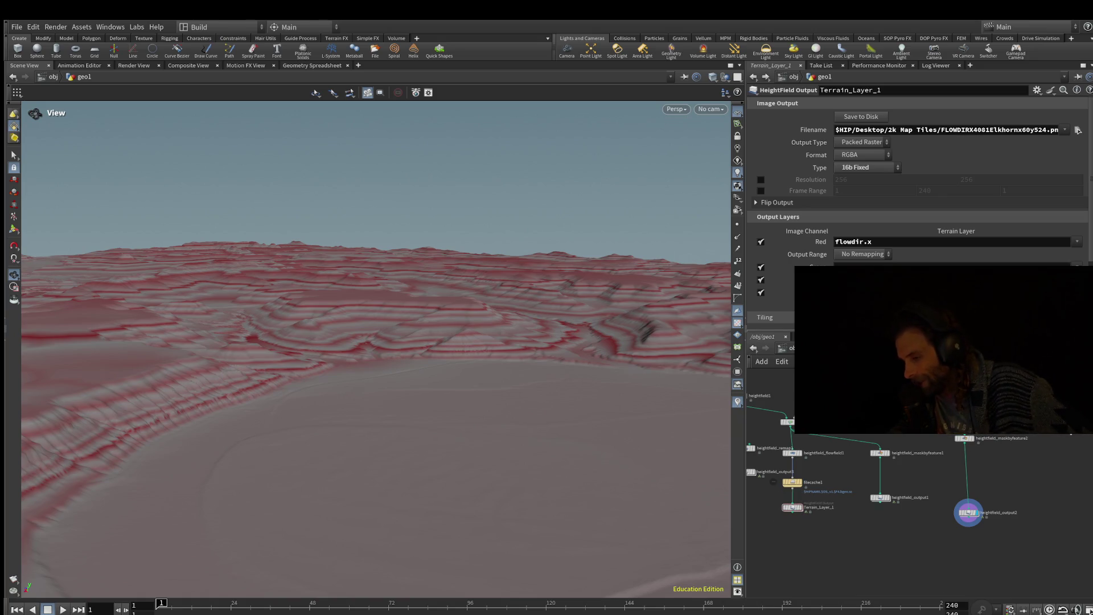
click(880, 498)
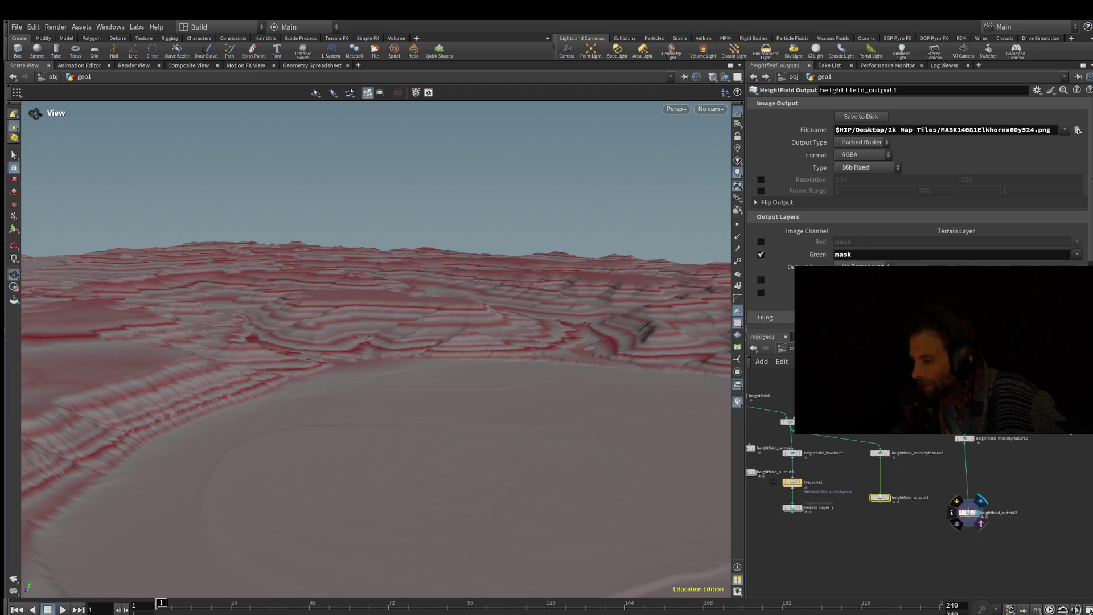
Step: Select heightfield_output2 and set its display flag, leaving an empty grid because it has no input
drag(968, 513, 977, 516)
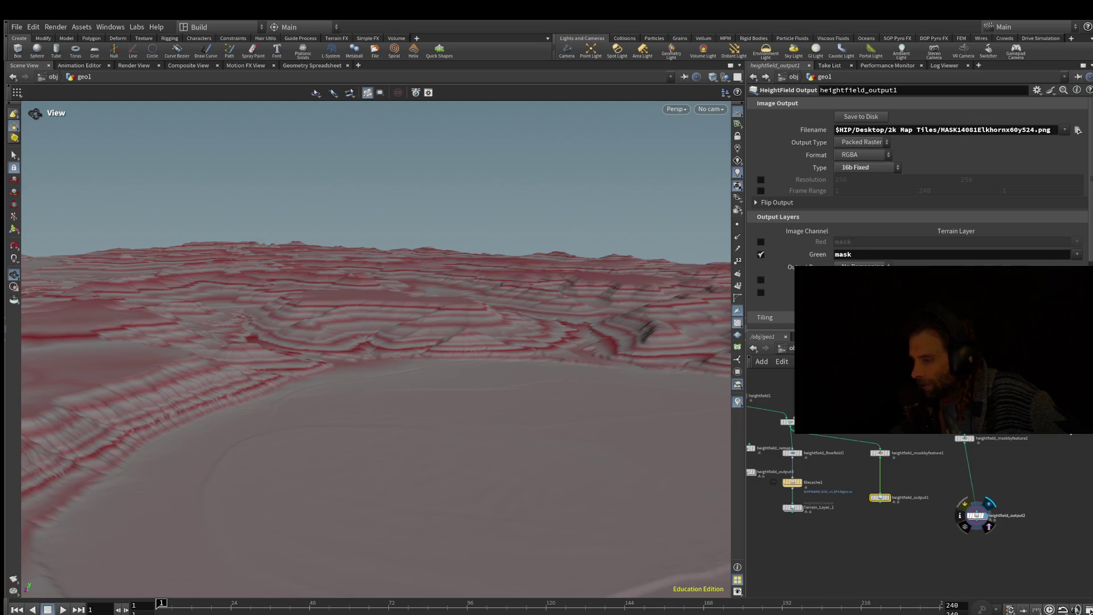
click(977, 515)
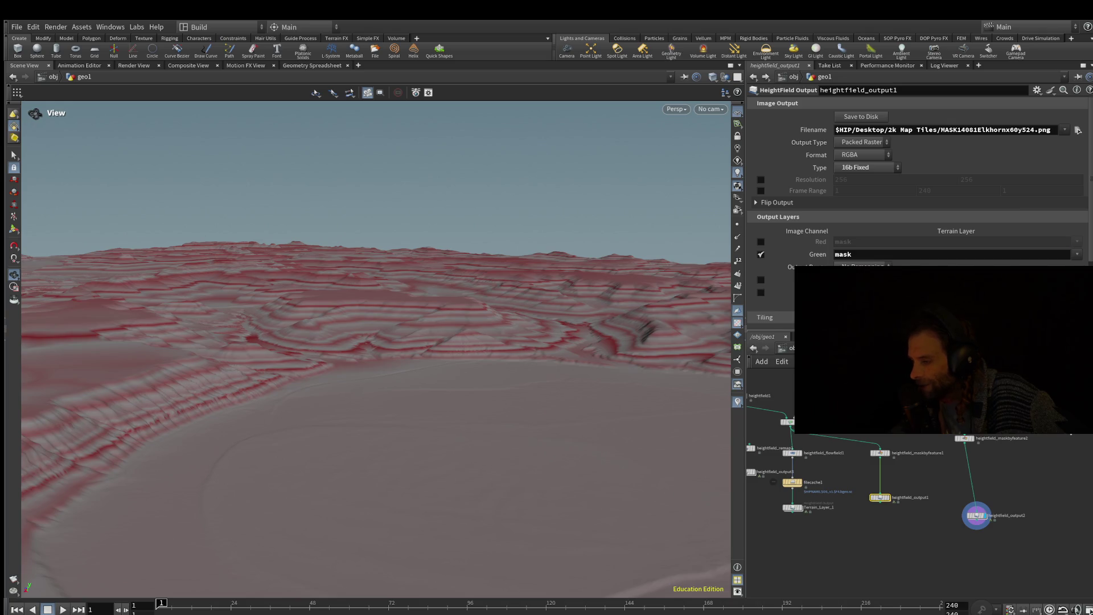
click(977, 521)
key(Escape)
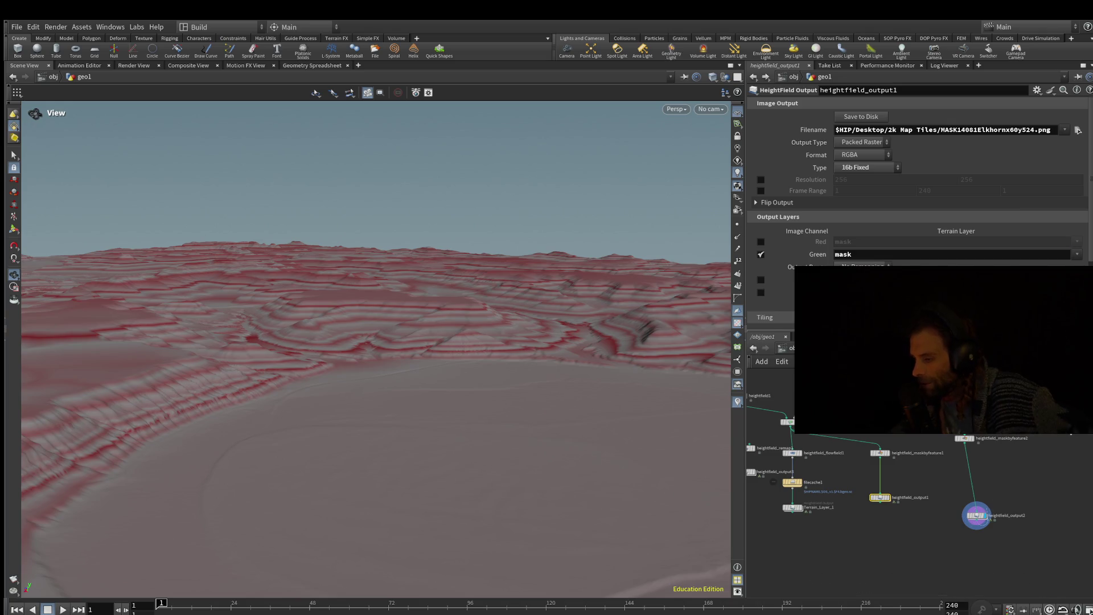
click(976, 516)
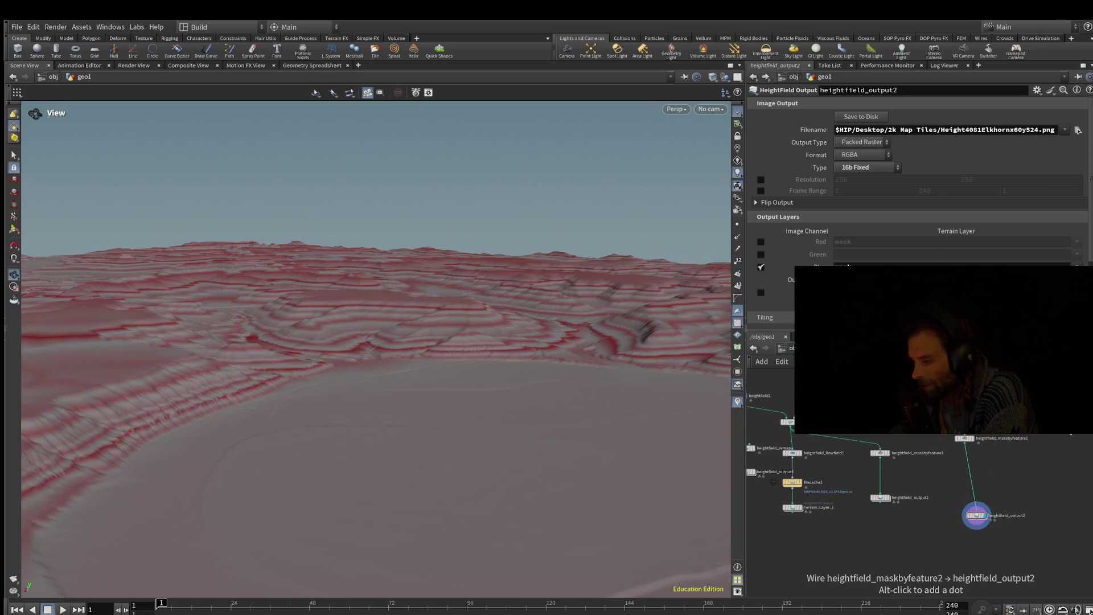
key(r)
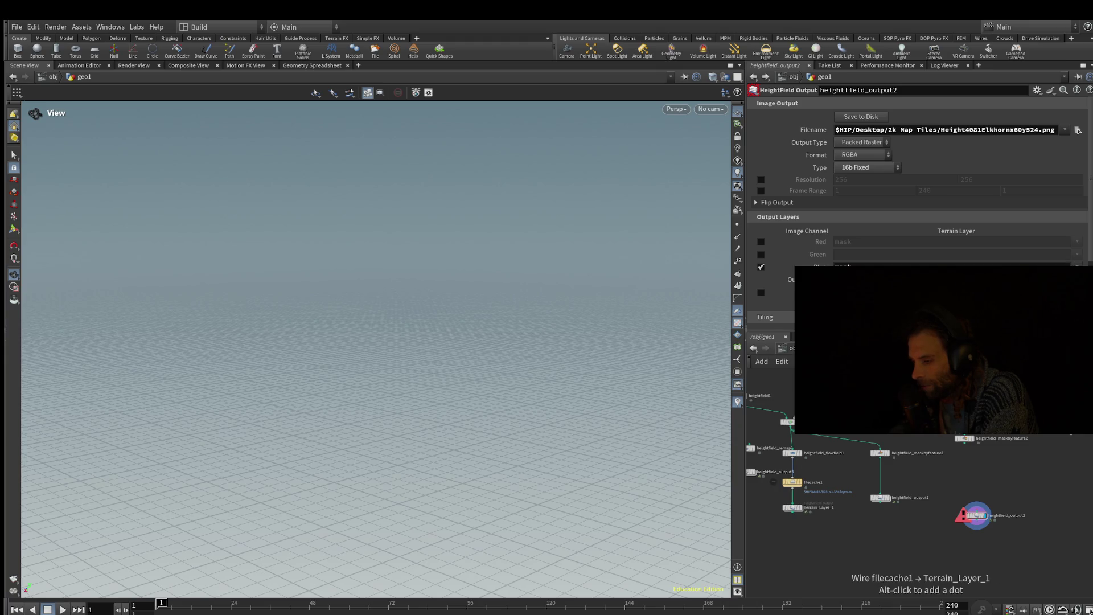
Step: Wire maskbyfeature1 into heightfield_output1 and maskbyfeature2 into heightfield_output2, restoring the masked terrain
click(792, 488)
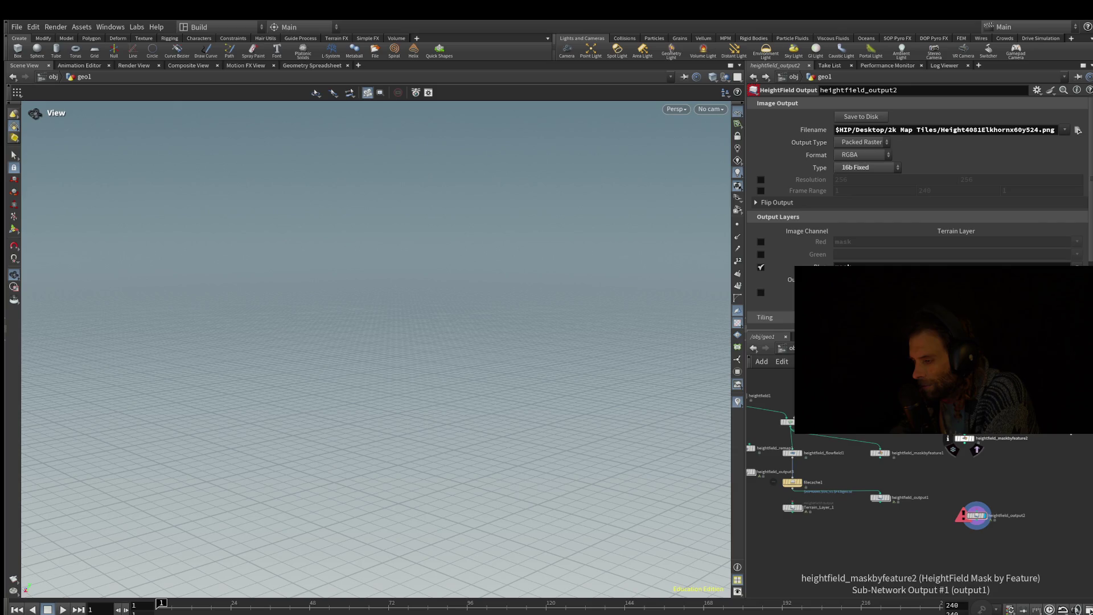
click(964, 443)
click(881, 494)
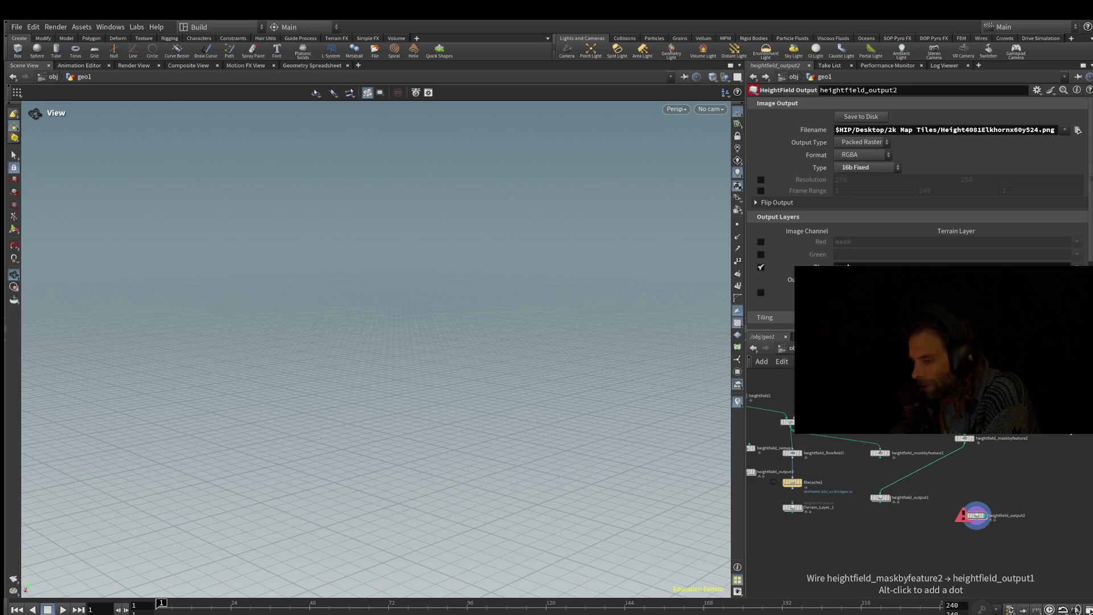
click(880, 456)
click(881, 494)
click(964, 443)
click(976, 508)
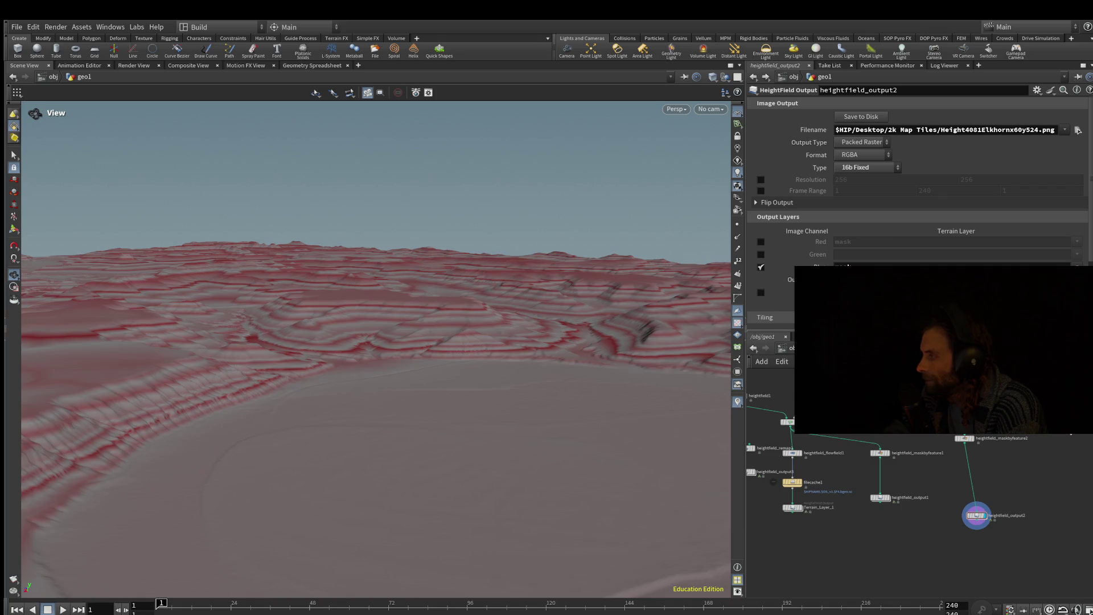
Step: Place the new Texture Mask Paint node, texturemaskpaint1, below the two output nodes
scroll(376, 347, up, 10)
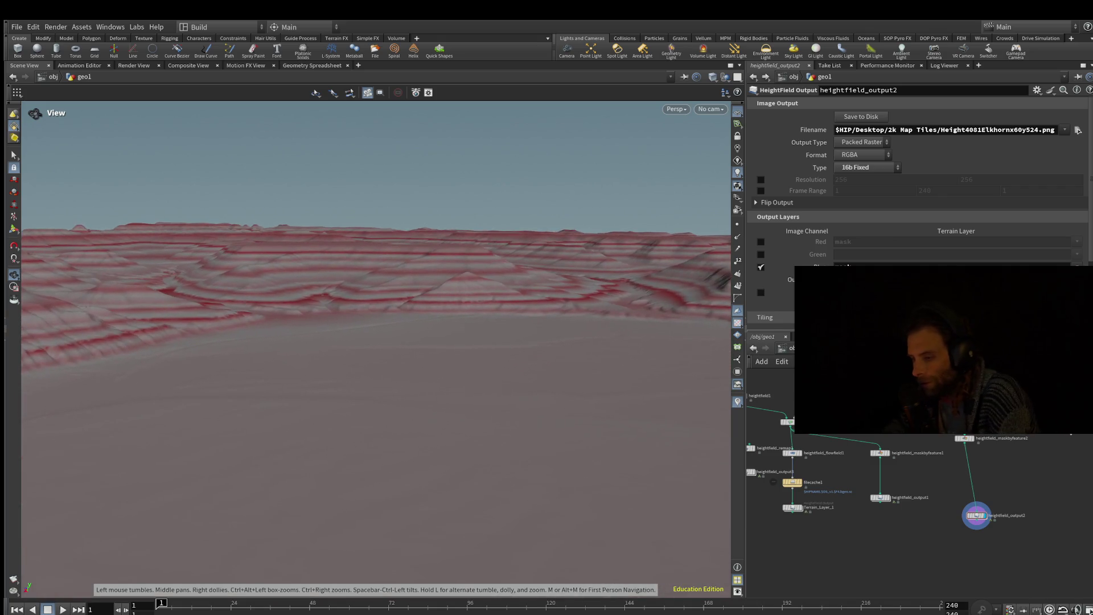
scroll(376, 348, up, 2)
scroll(888, 564, down, 1)
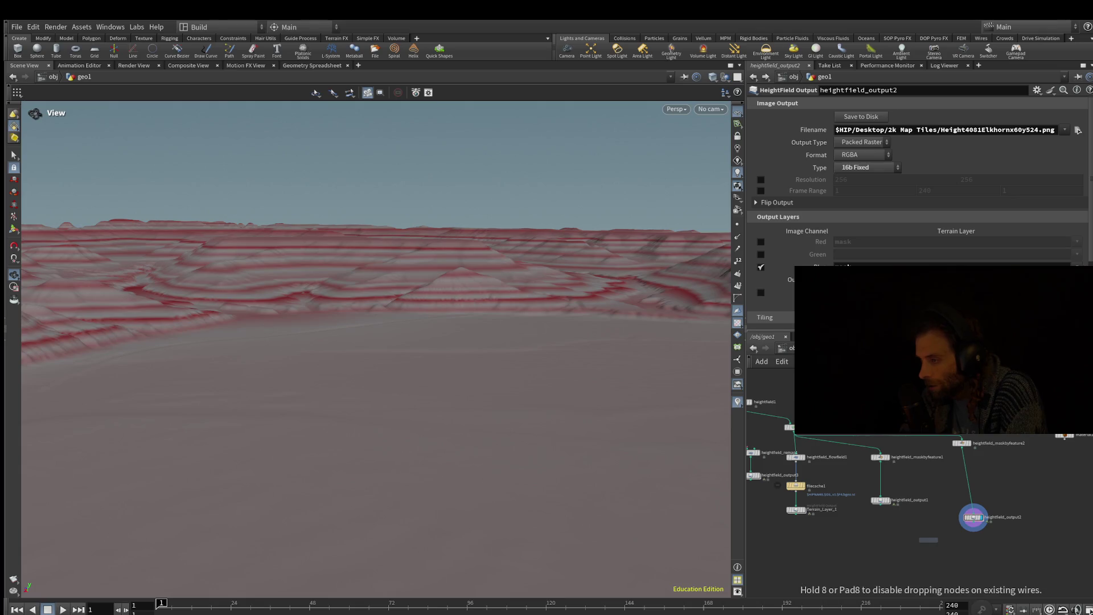
scroll(921, 552, up, 2)
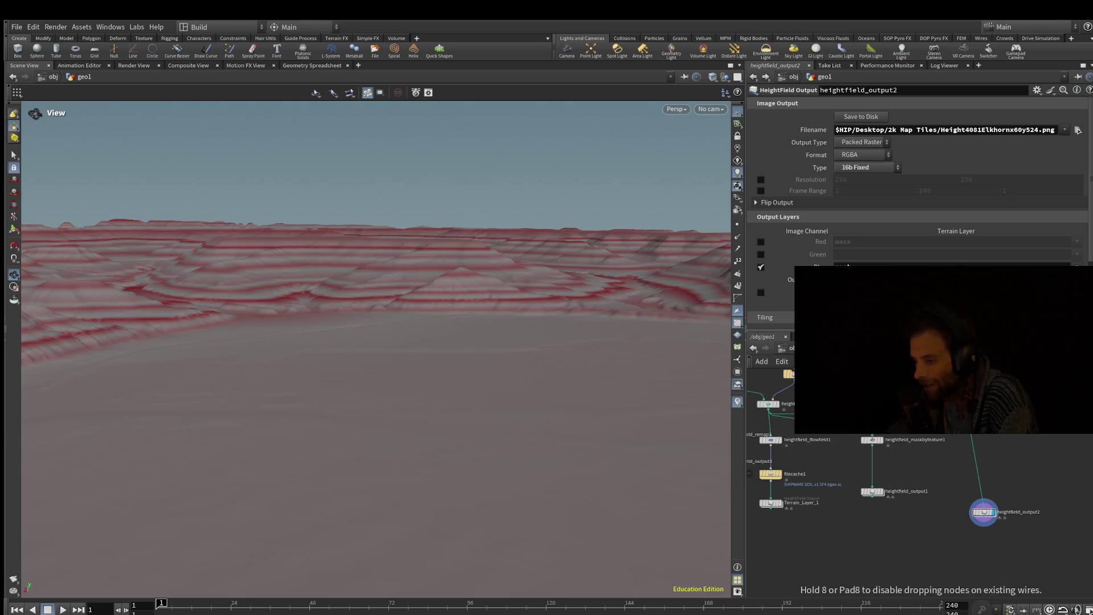
click(883, 564)
Step: Wire heightfield_output2 and heightfield_output1 into the inputs of texturemaskpaint1
middle_drag(911, 541, 935, 511)
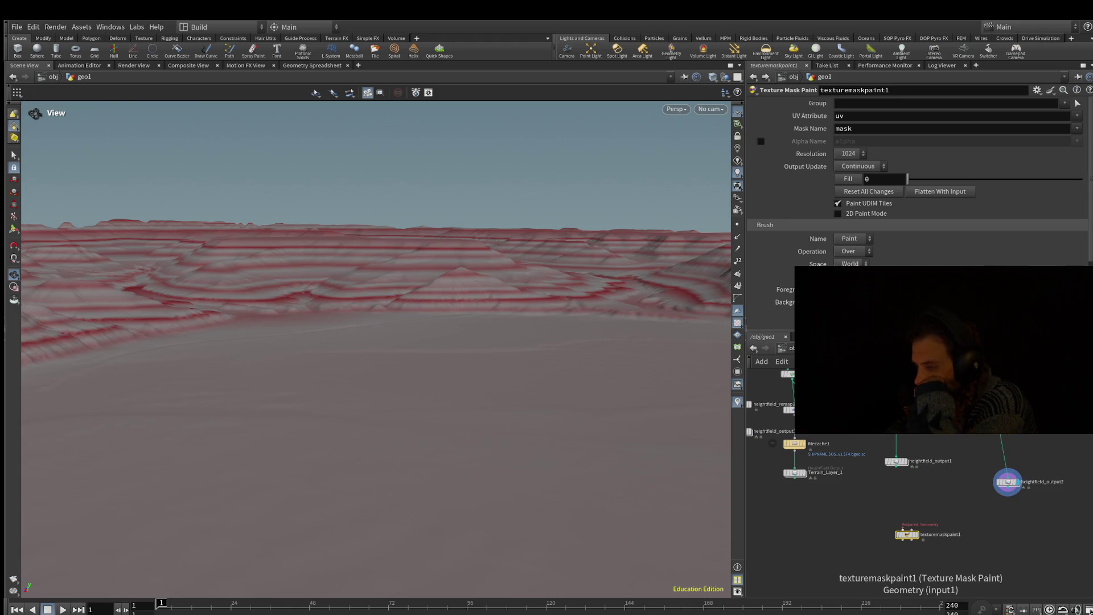
scroll(914, 512, up, 3)
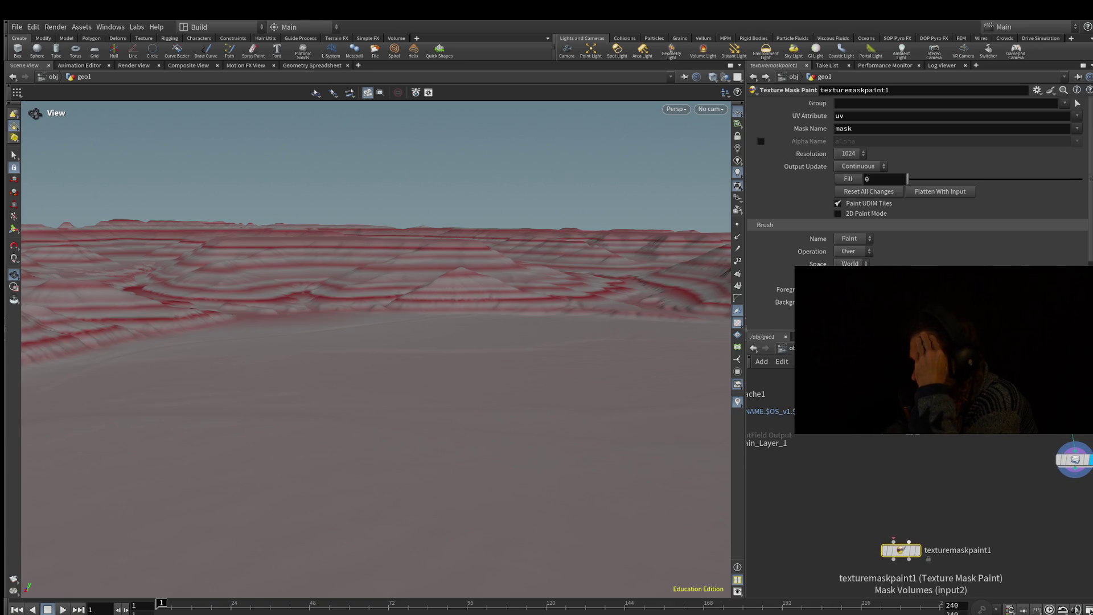
scroll(900, 550, down, 5)
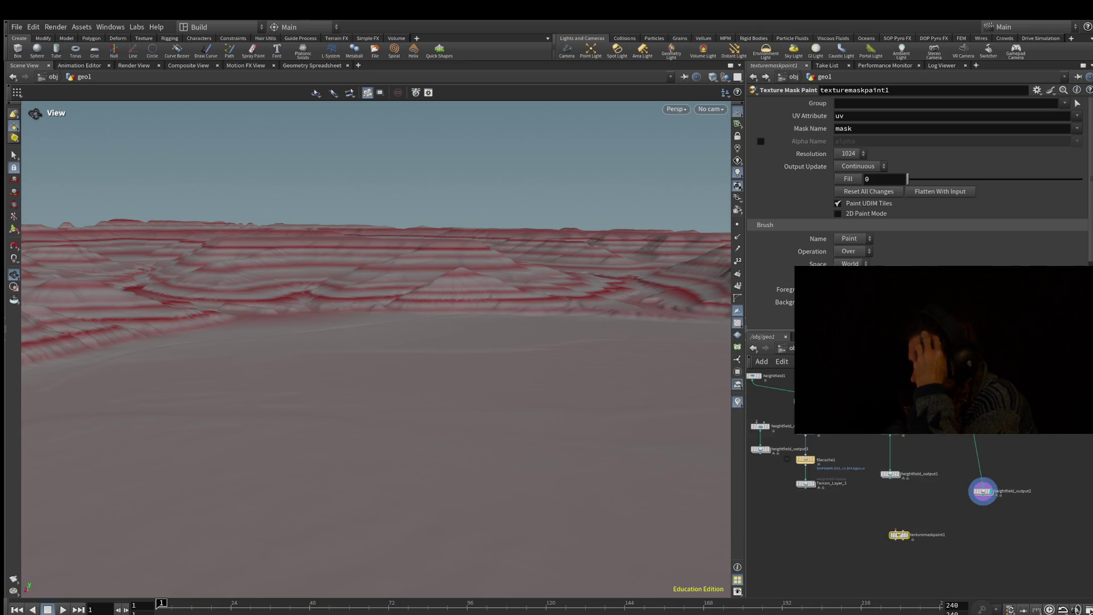
mouse_move(903, 529)
mouse_down()
mouse_move(976, 500)
mouse_move(891, 478)
mouse_up()
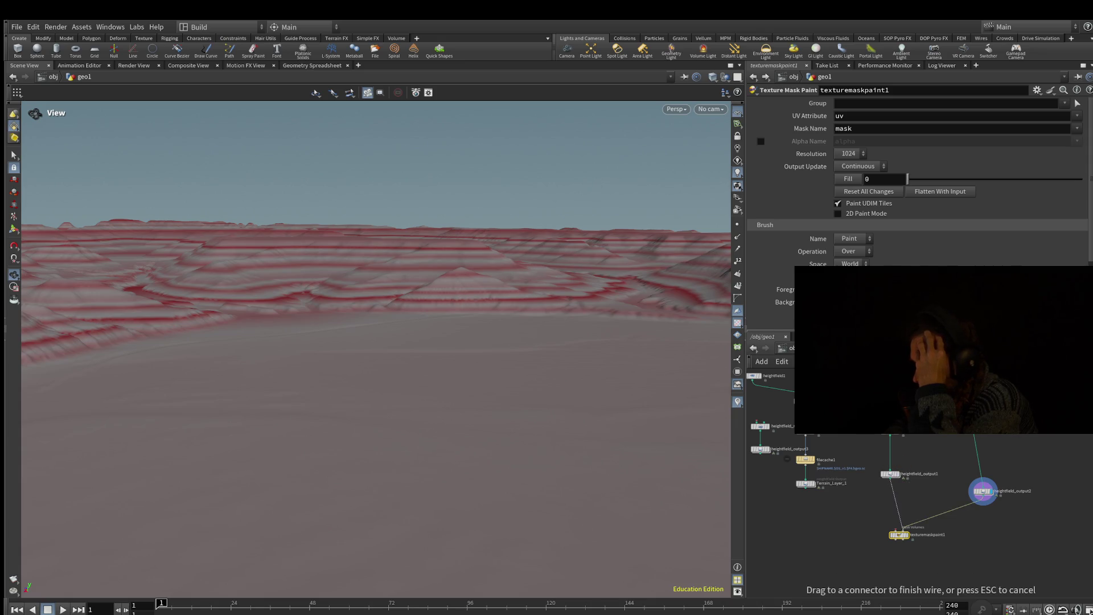
click(891, 477)
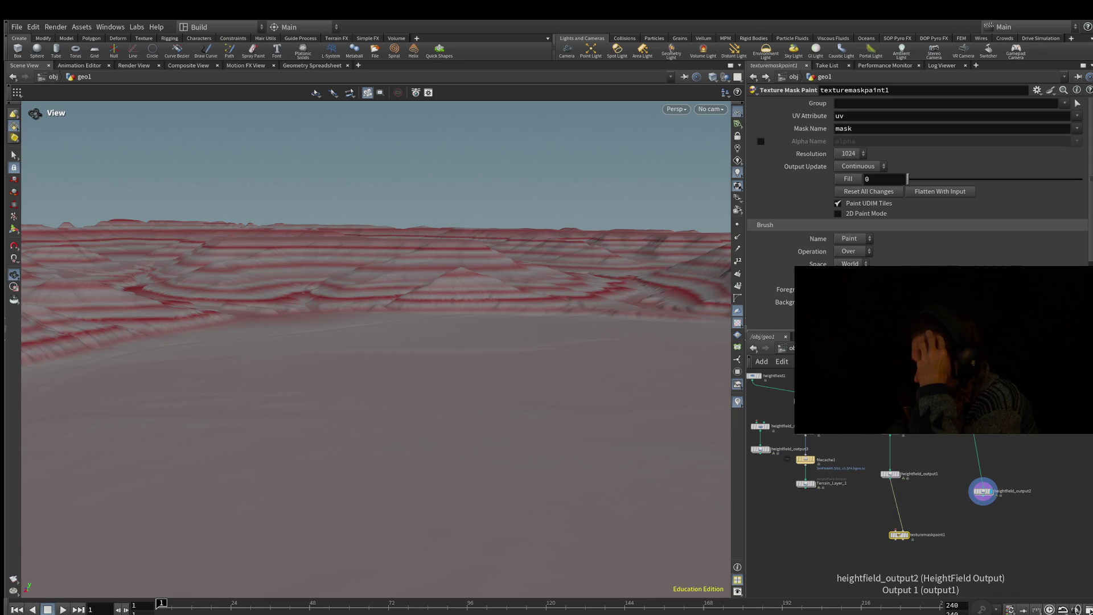
drag(984, 501, 901, 529)
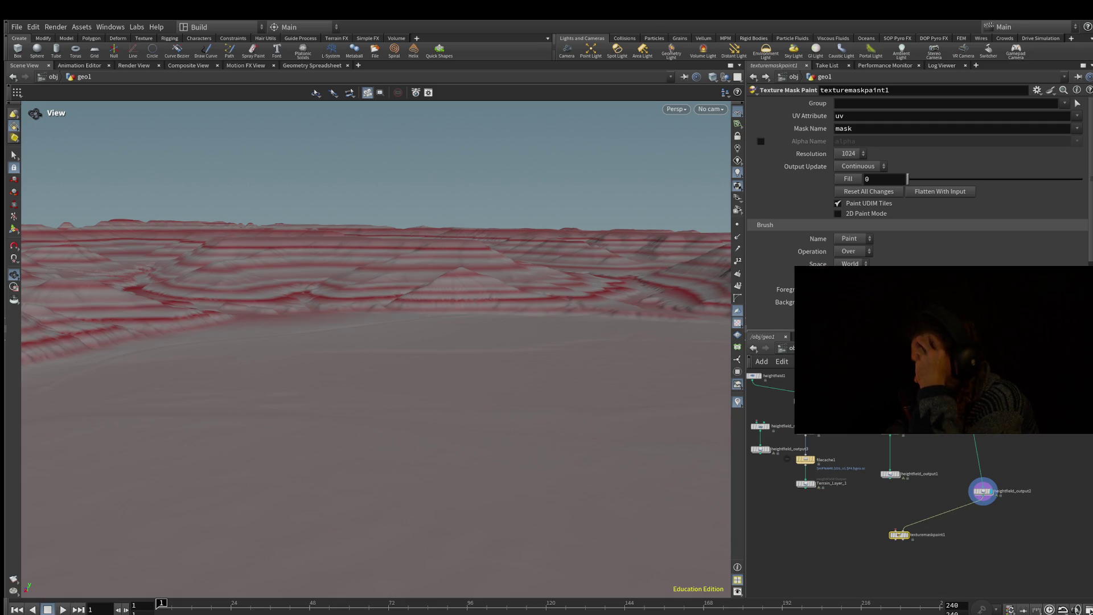
drag(892, 479, 897, 532)
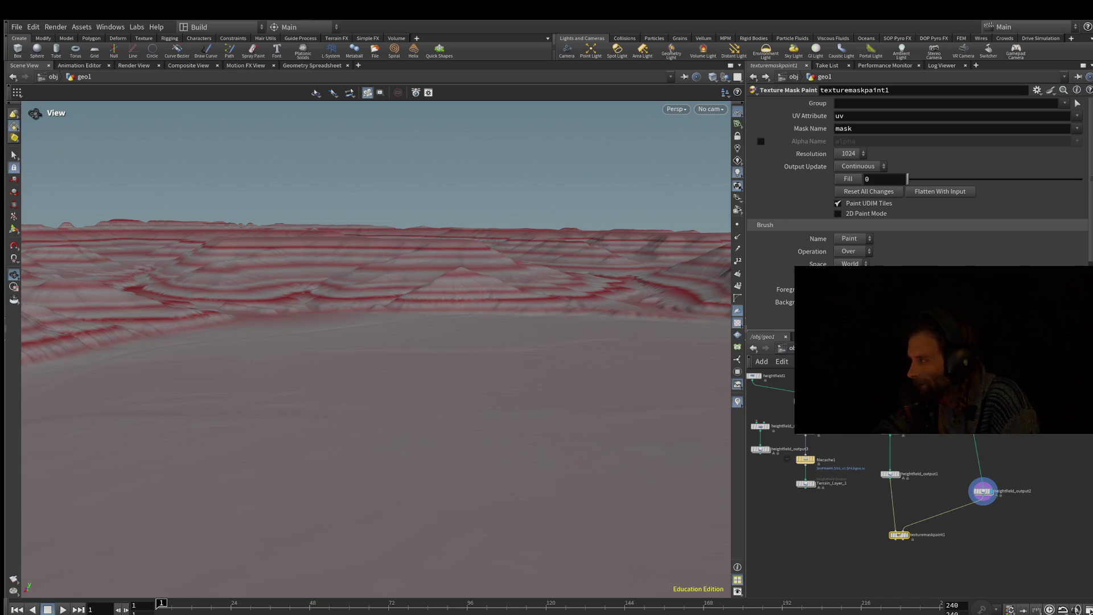
mouse_move(900, 536)
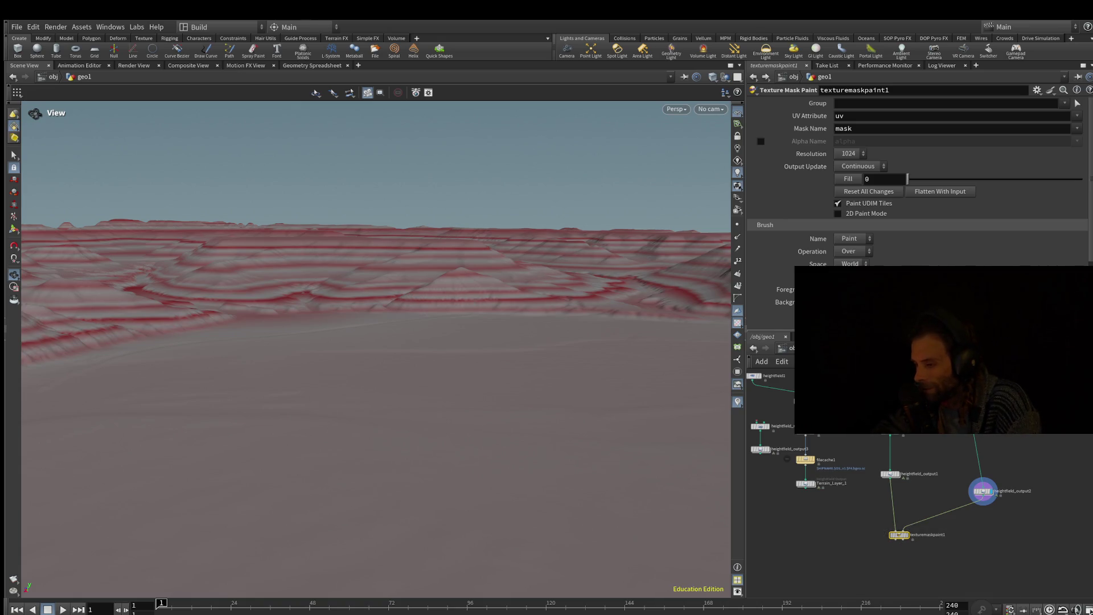
scroll(916, 199, down, 3)
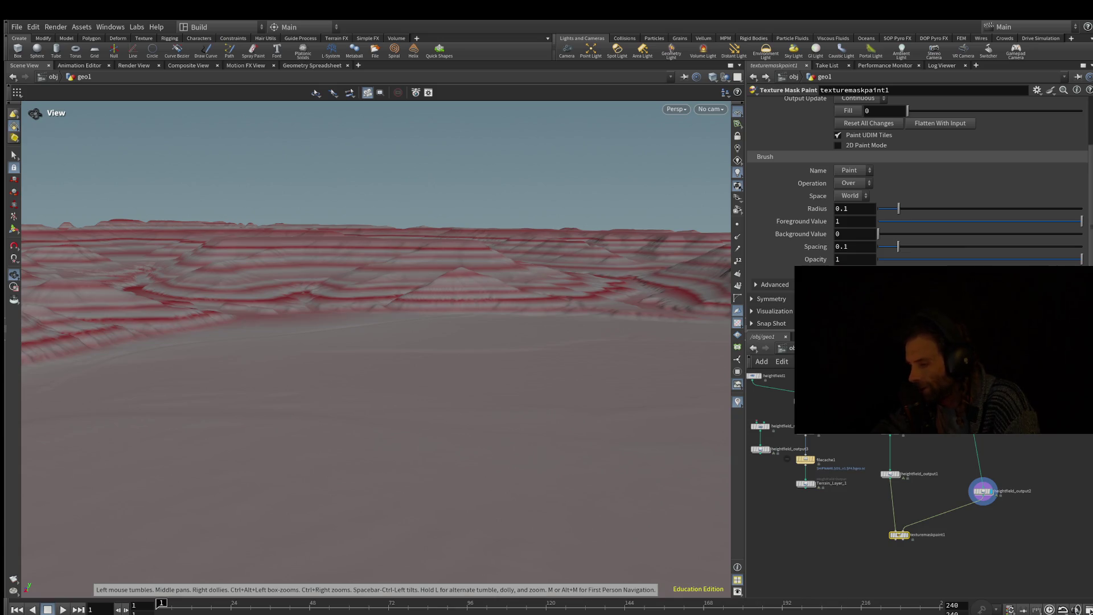
Step: Preview the flow field, both masks and heightfield_output2 in turn, ending with Terrain_Layer_1 displayed
scroll(983, 491, down, 4)
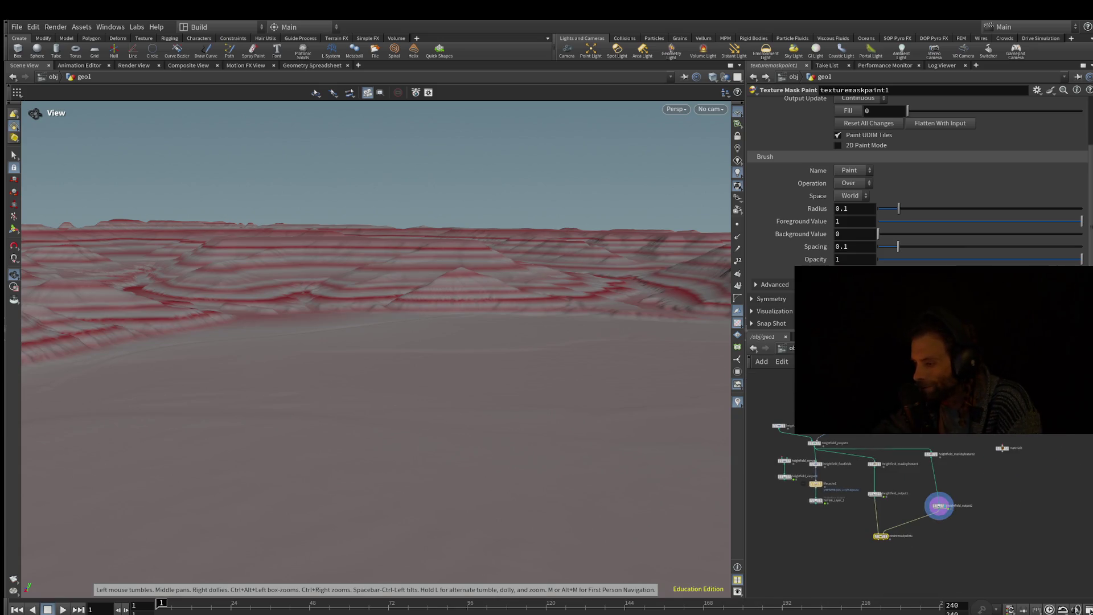
drag(746, 359, 660, 353)
scroll(854, 484, up, 2)
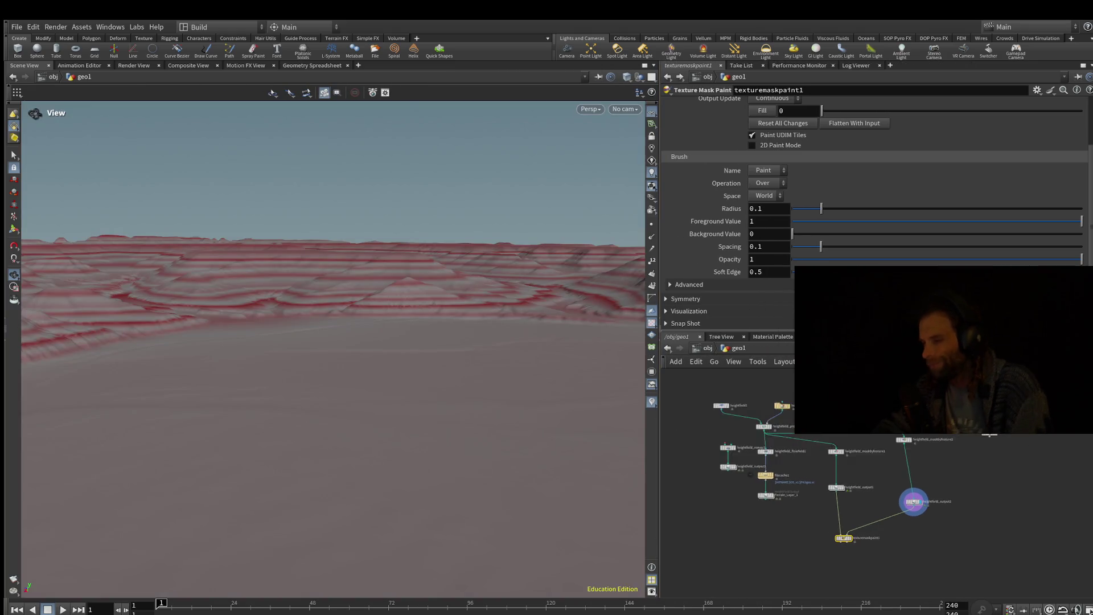
middle_drag(854, 484, 854, 490)
scroll(784, 473, down, 2)
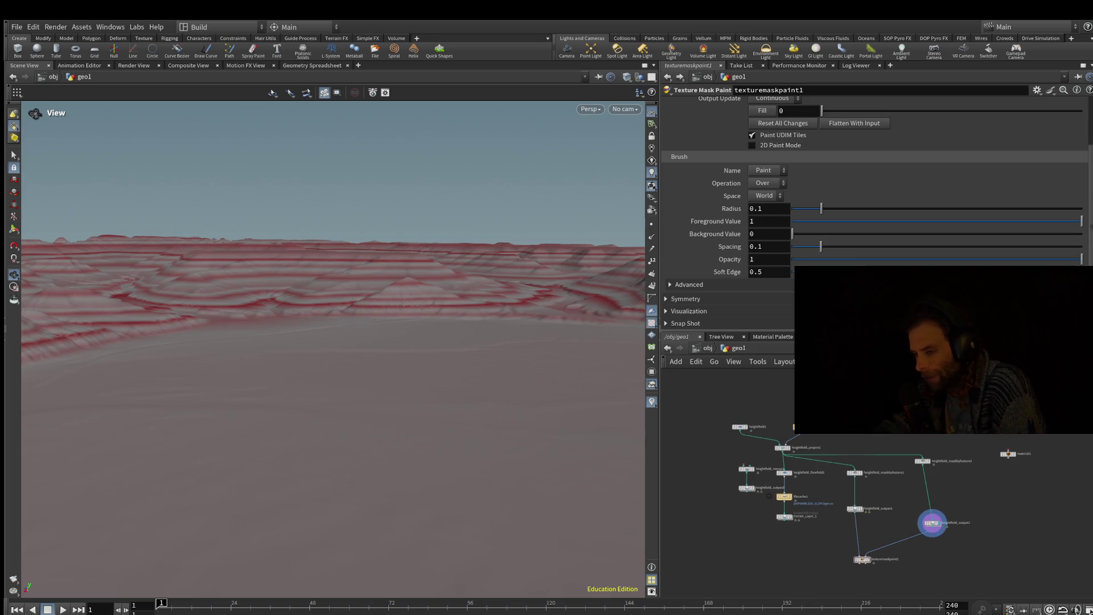
click(796, 462)
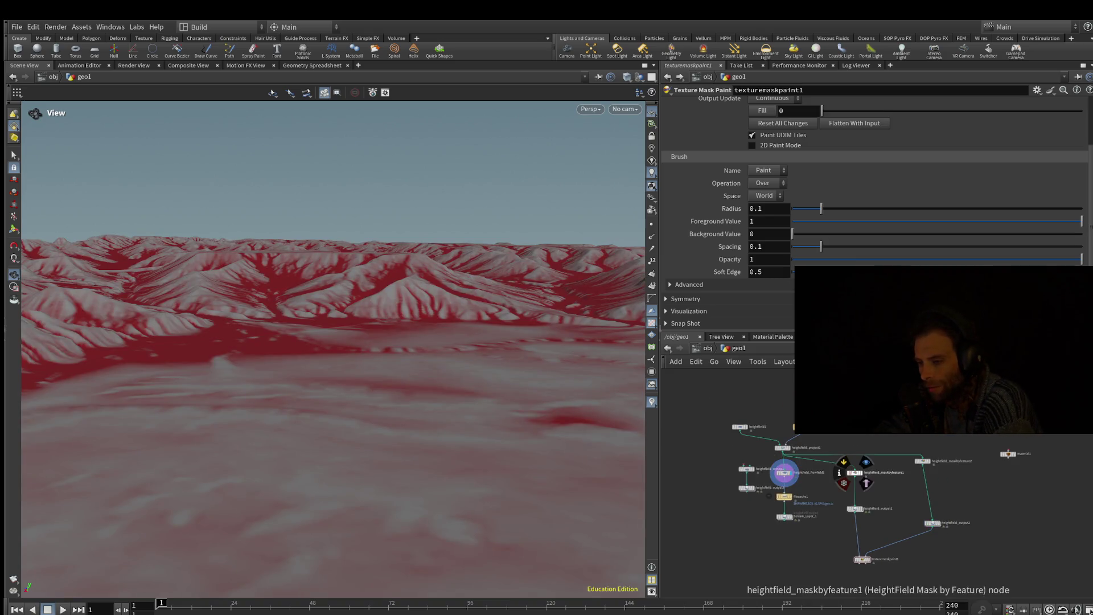
click(843, 462)
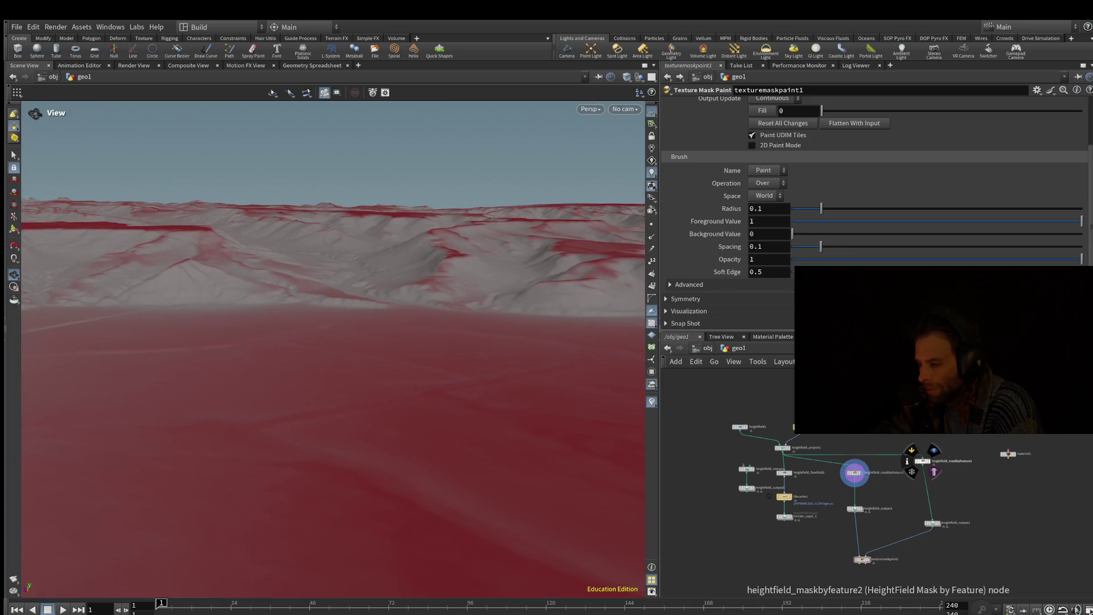
click(934, 450)
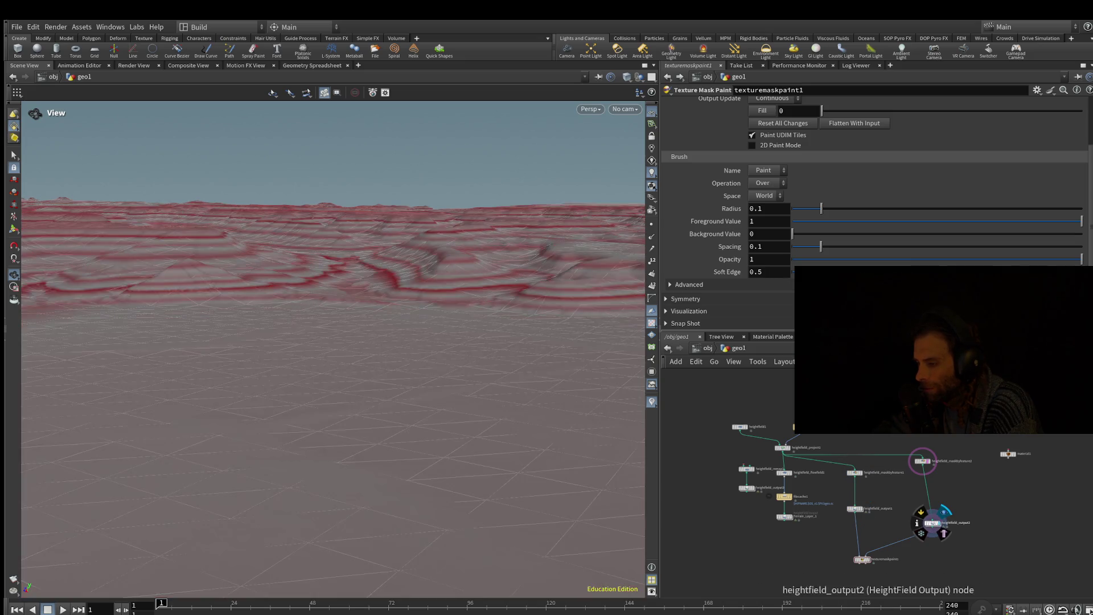
click(932, 522)
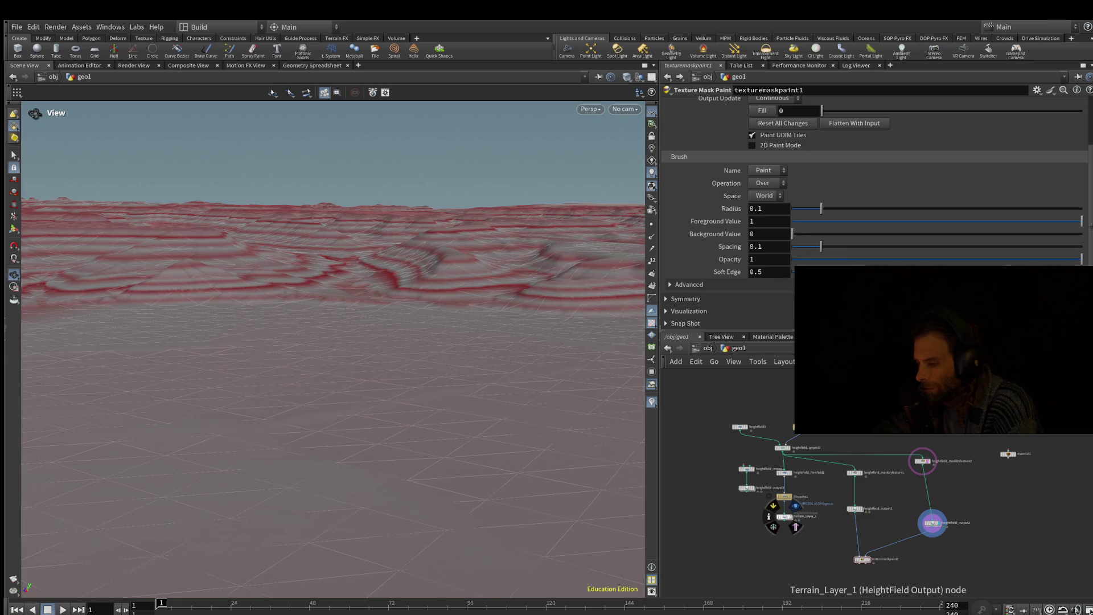
click(784, 517)
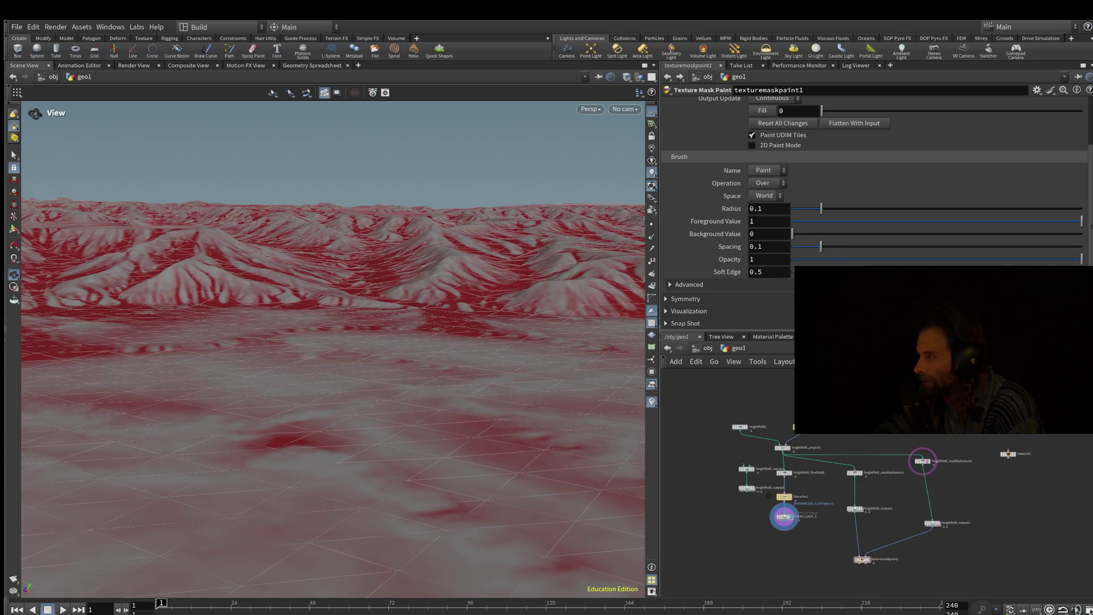
scroll(333, 333, up, 5)
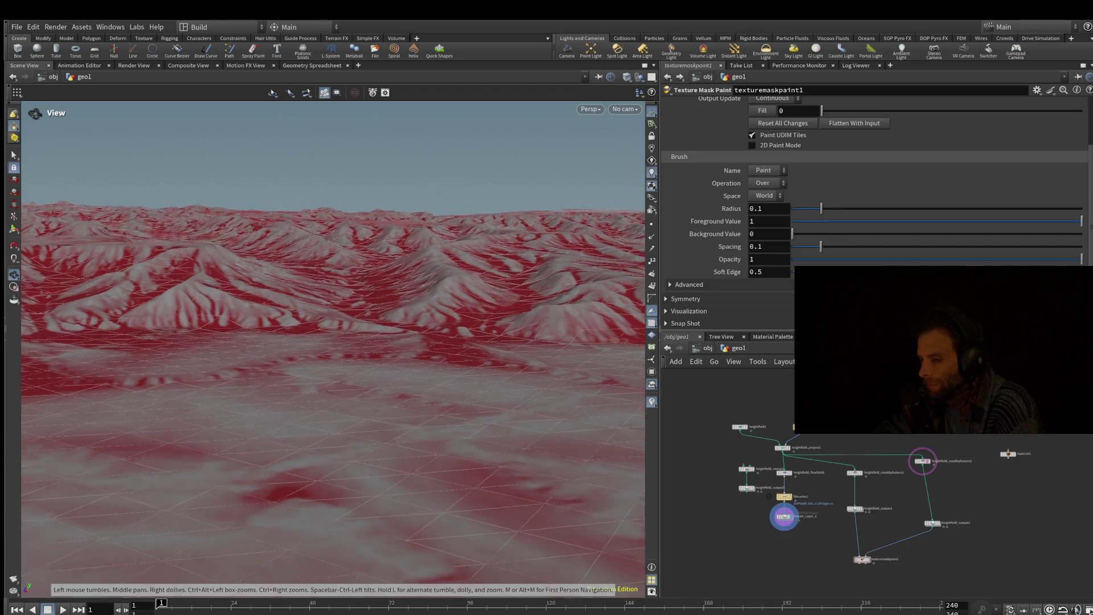
drag(659, 228, 713, 228)
scroll(361, 342, up, 10)
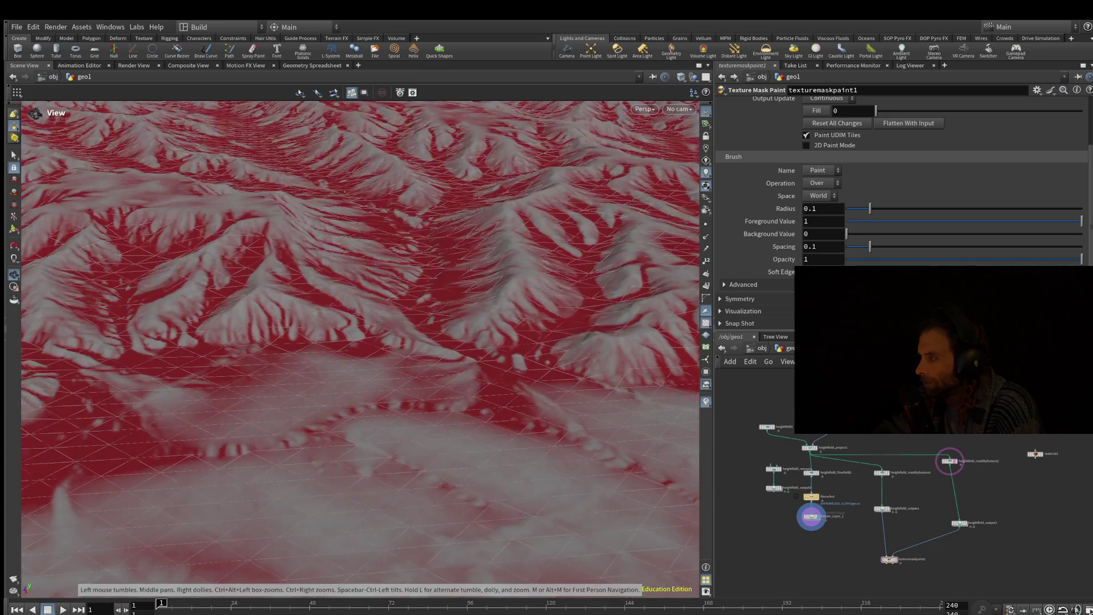
scroll(353, 342, down, 3)
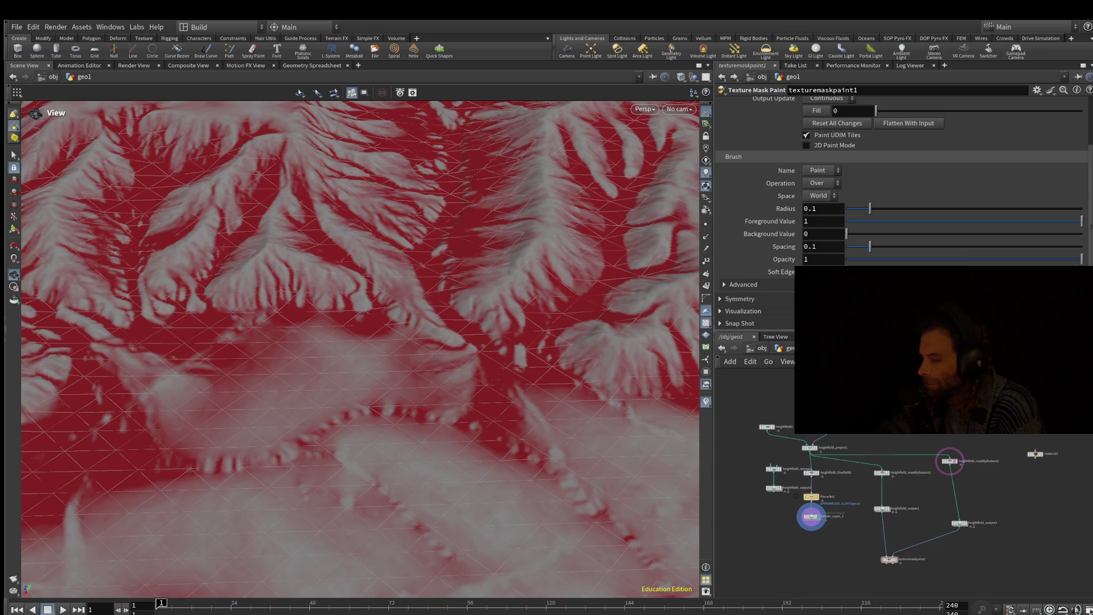
Step: Change Terrain_Layer_1's Red Terrain Layer from flowdir.x to flowdir.y
click(881, 473)
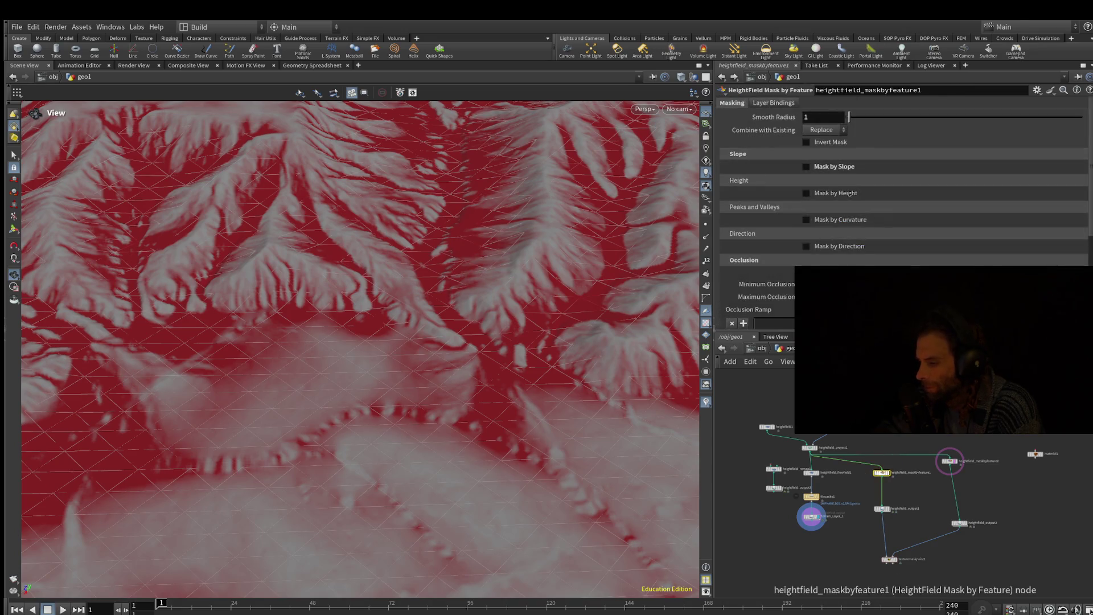
click(894, 497)
click(893, 497)
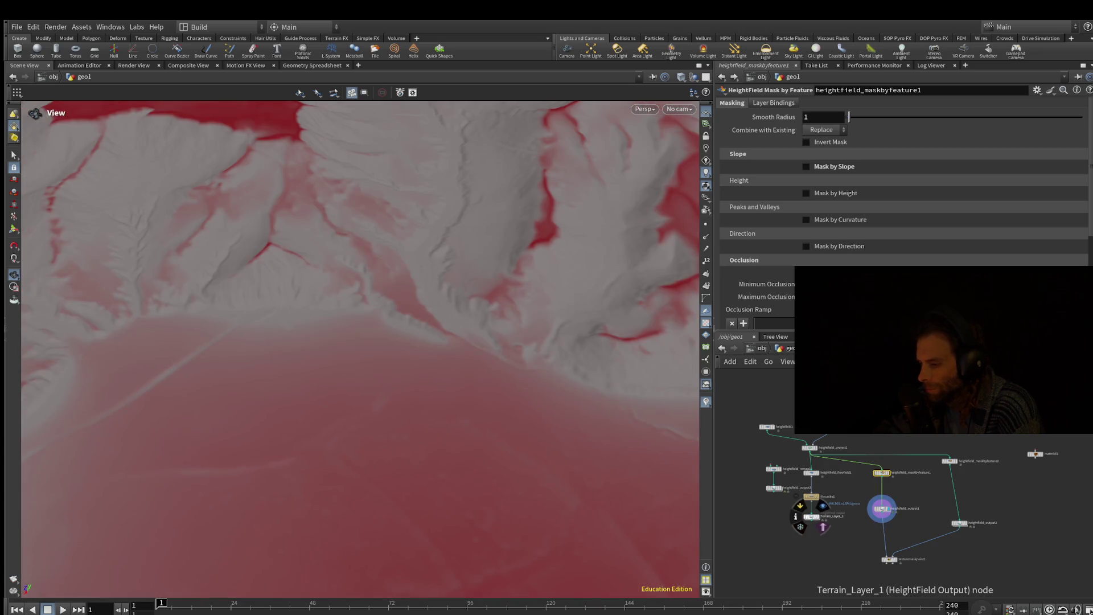
click(823, 506)
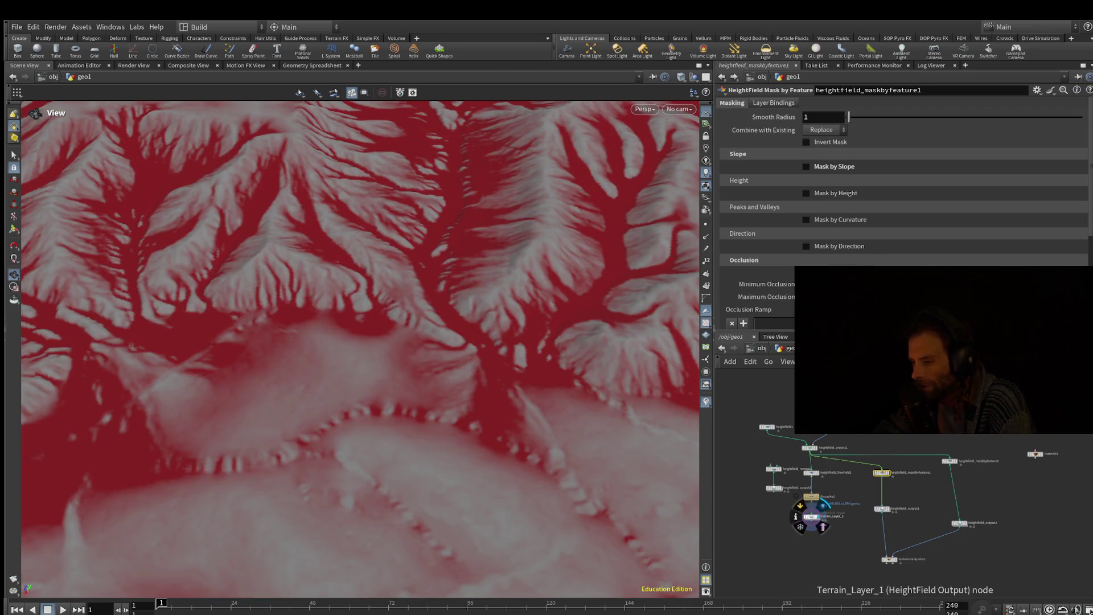
click(812, 516)
scroll(900, 199, down, 1)
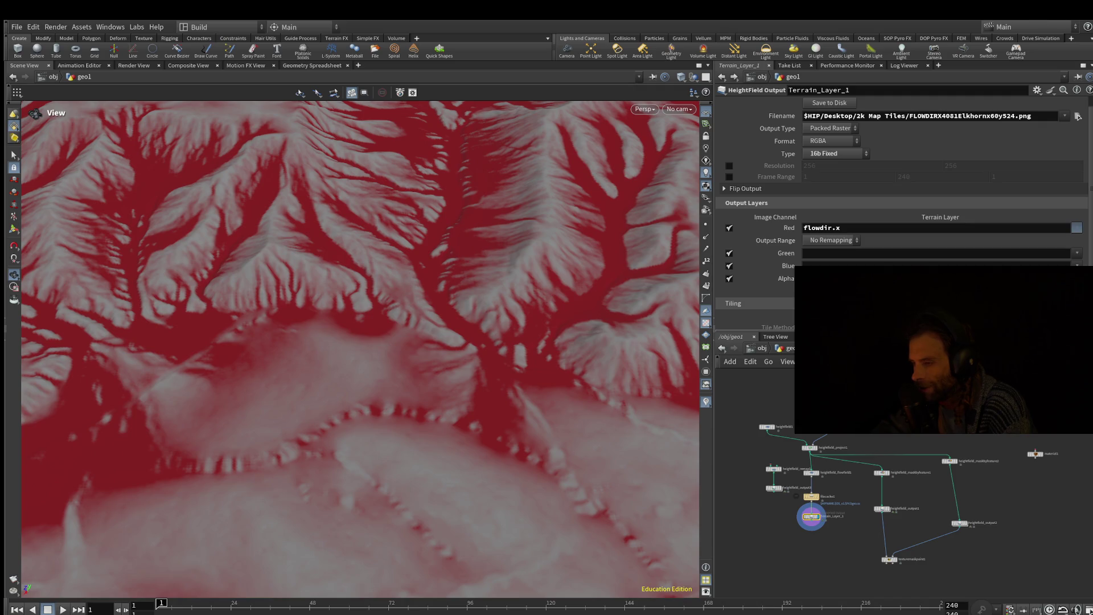
key(BackSpace)
key(BackSpace)
key(BackSpace)
text(dir.y)
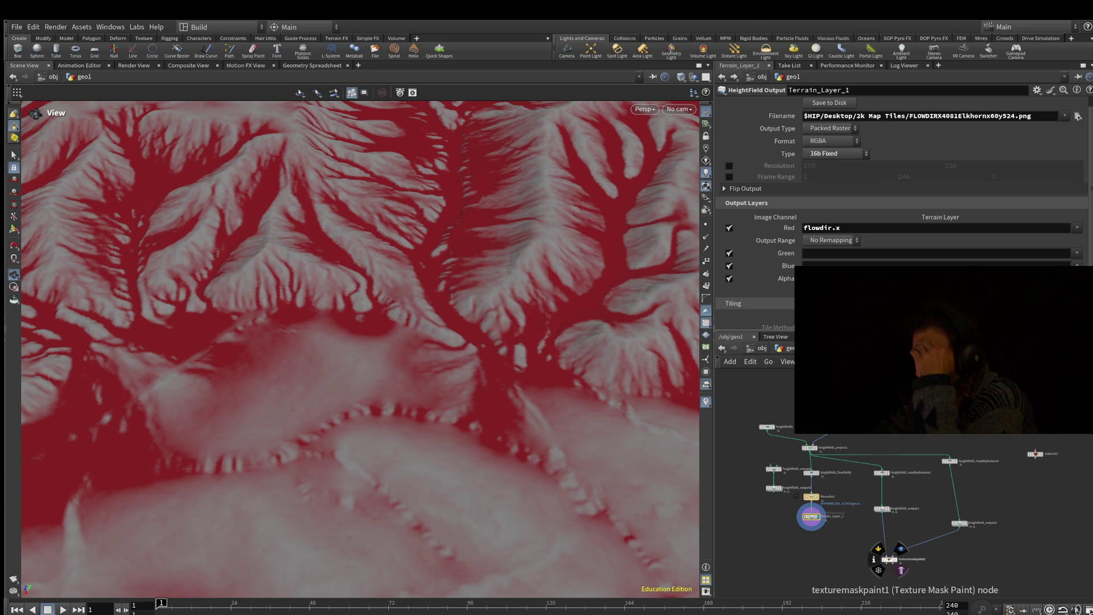
Step: Expand texturemaskpaint1's Advanced, Visualization and Snap Shot parameter folders
click(890, 559)
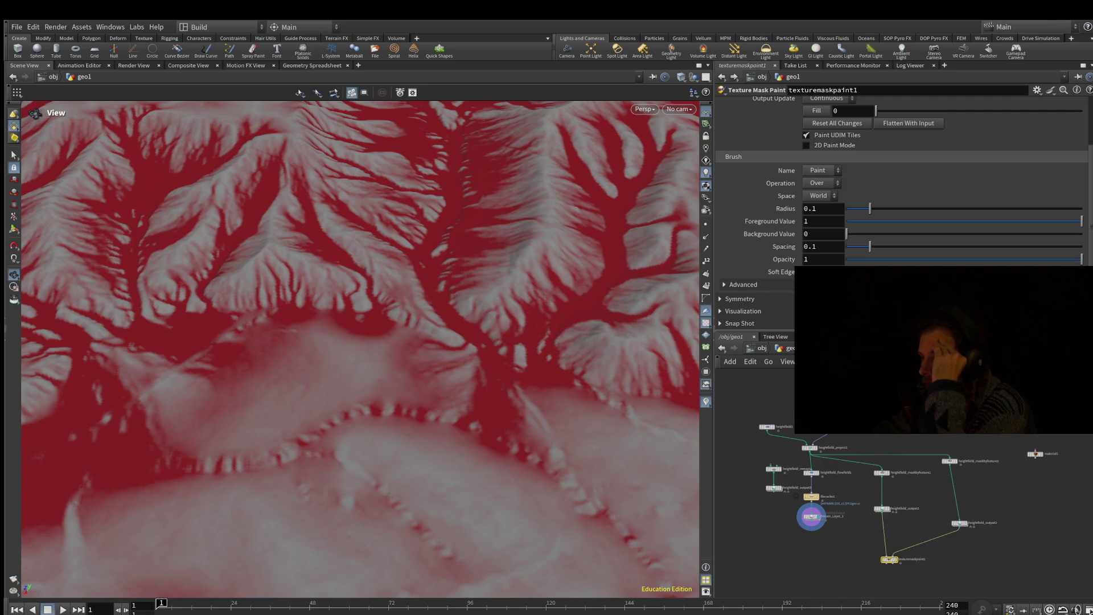
click(743, 284)
scroll(743, 284, down, 1)
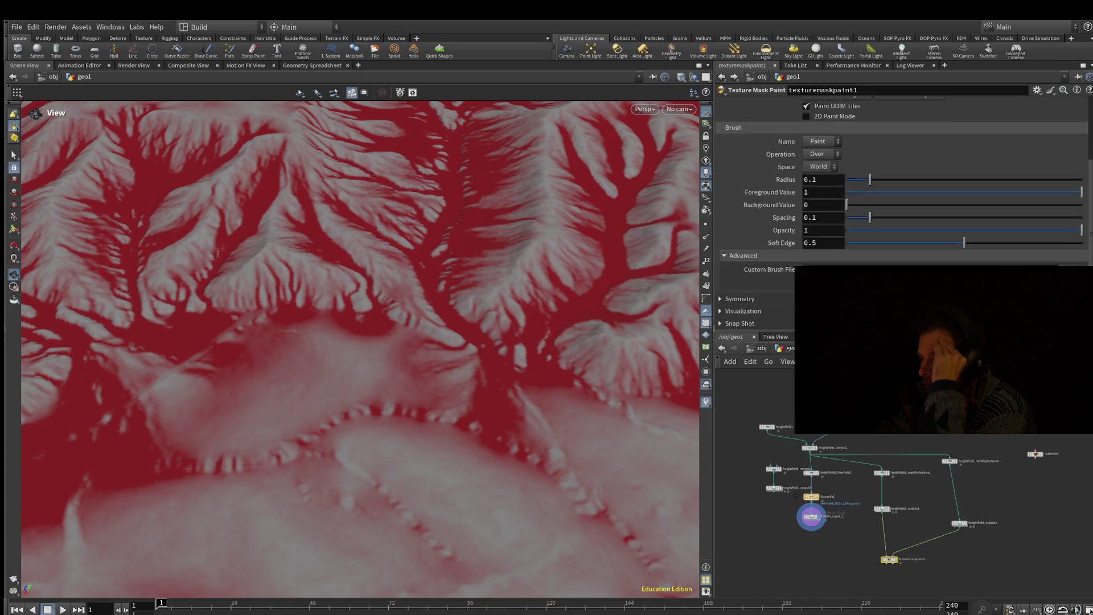
scroll(743, 284, down, 1)
click(743, 311)
scroll(743, 284, down, 2)
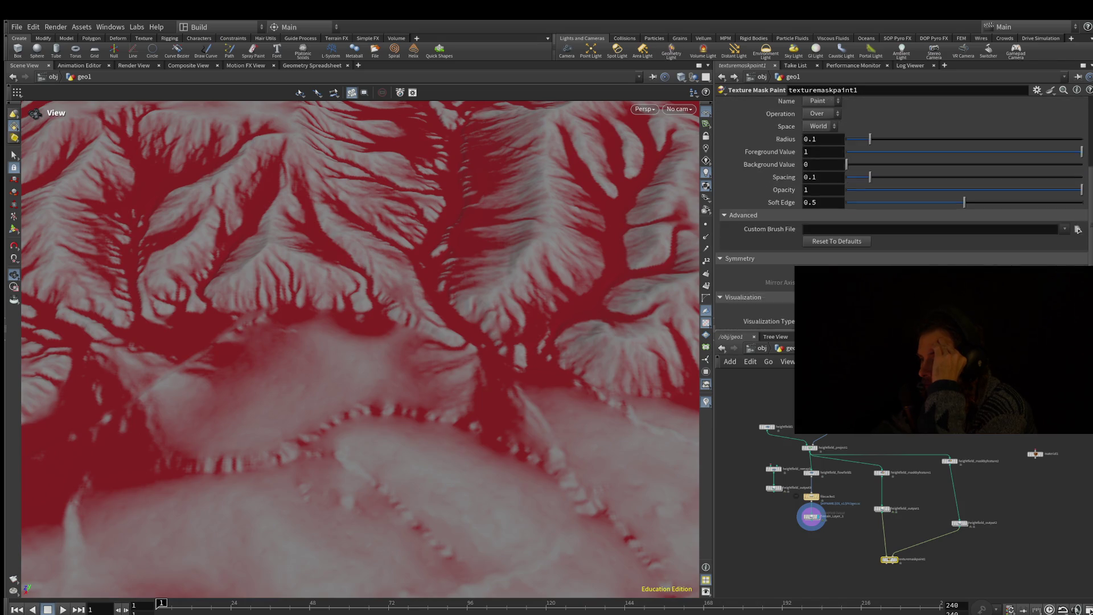
scroll(757, 307, down, 1)
click(739, 323)
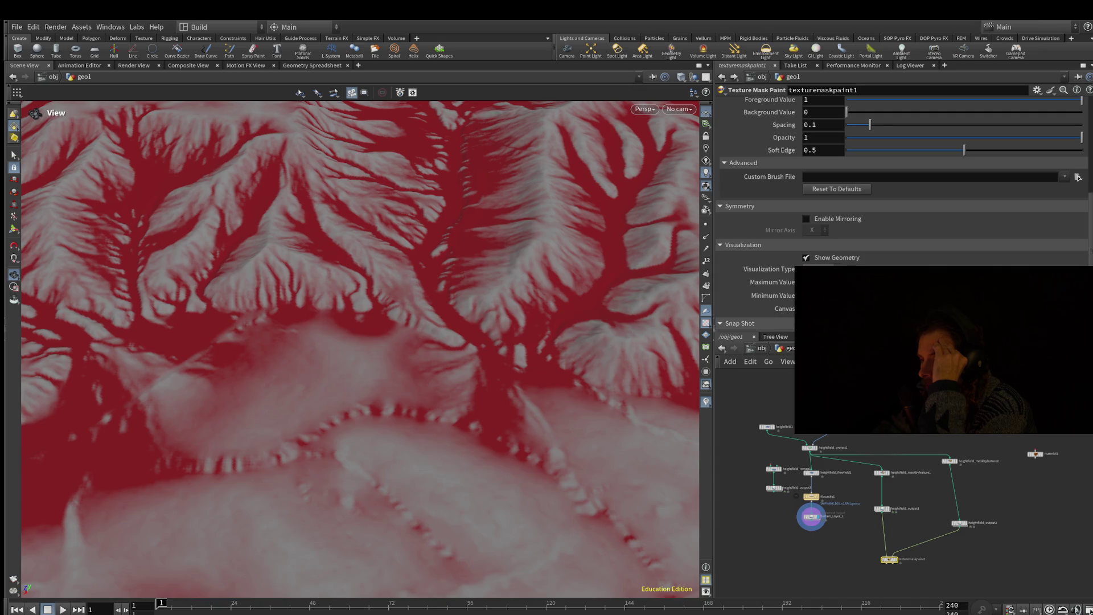
scroll(757, 308, down, 1)
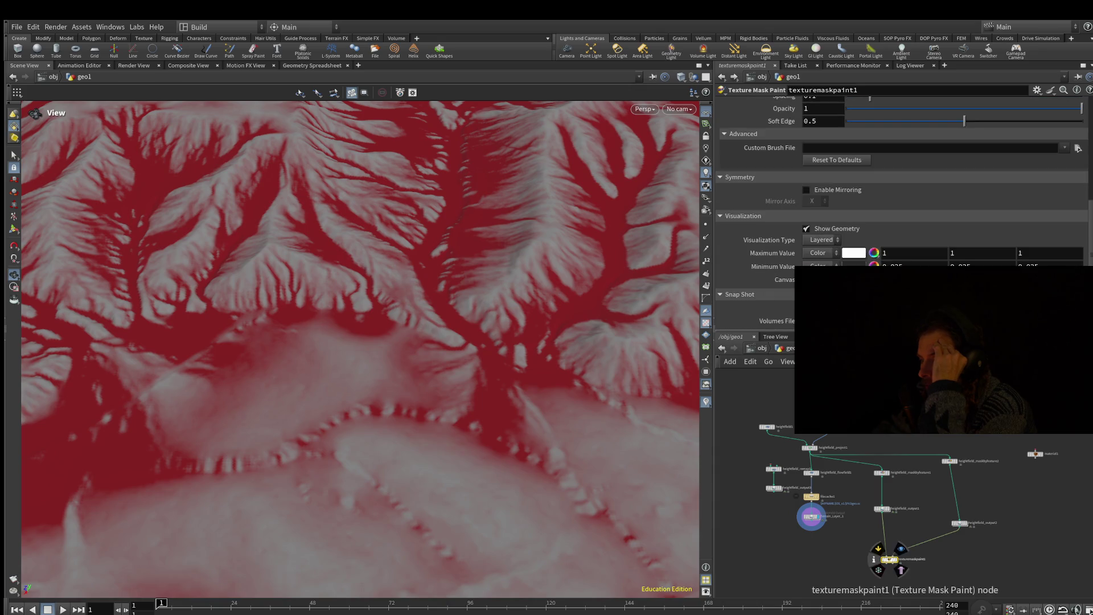
Step: Bring texturemaskpaint1 higher in view, then start and cancel a wire from its output
middle_drag(896, 568, 899, 473)
mouse_move(894, 468)
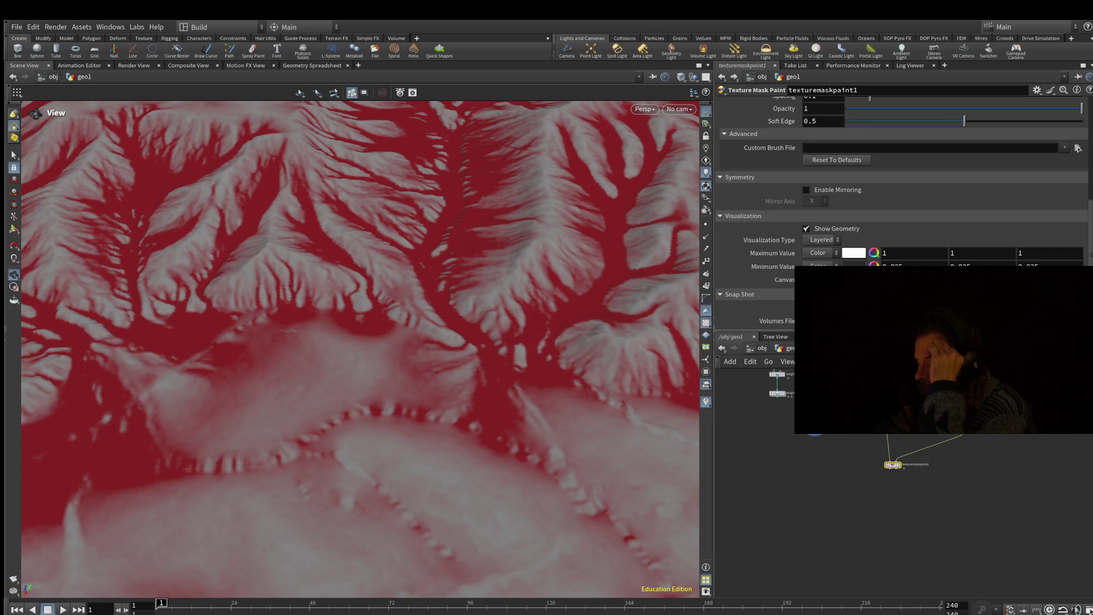
click(892, 471)
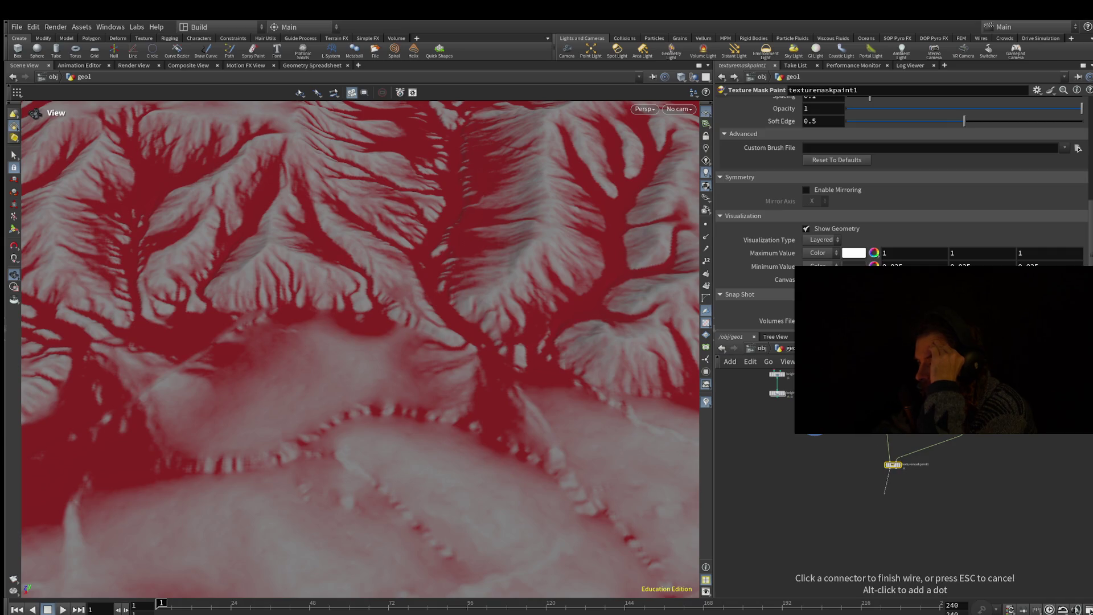
key(Escape)
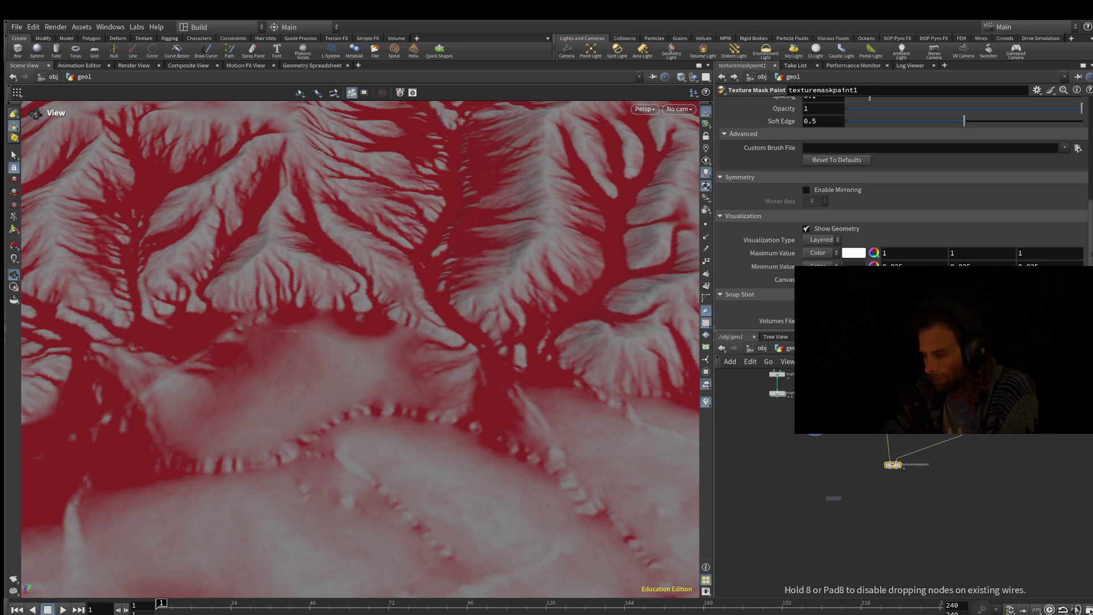
click(835, 499)
click(893, 469)
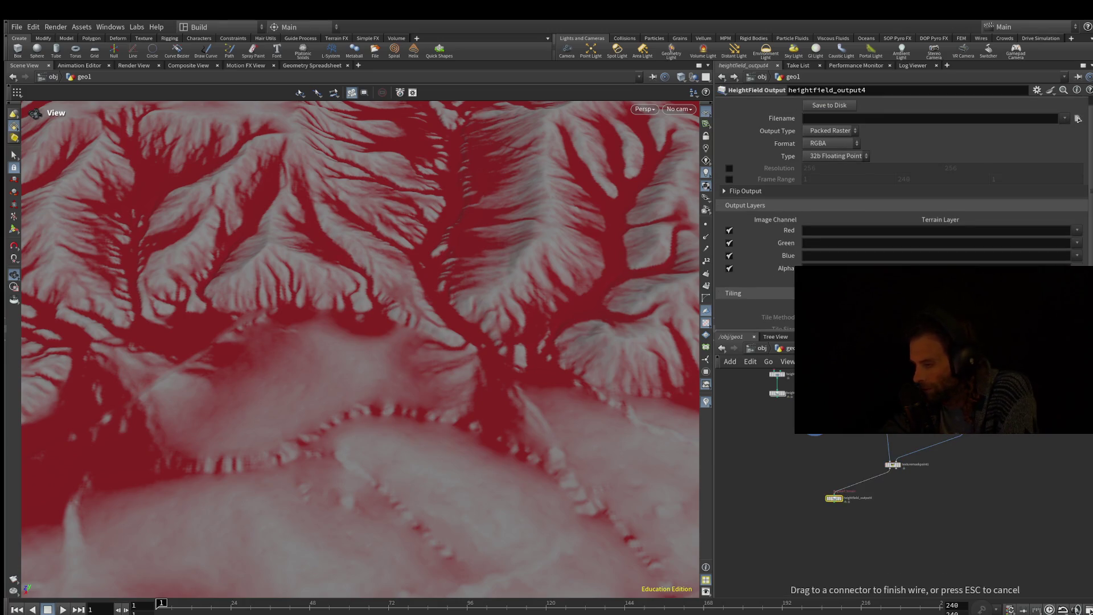
click(835, 494)
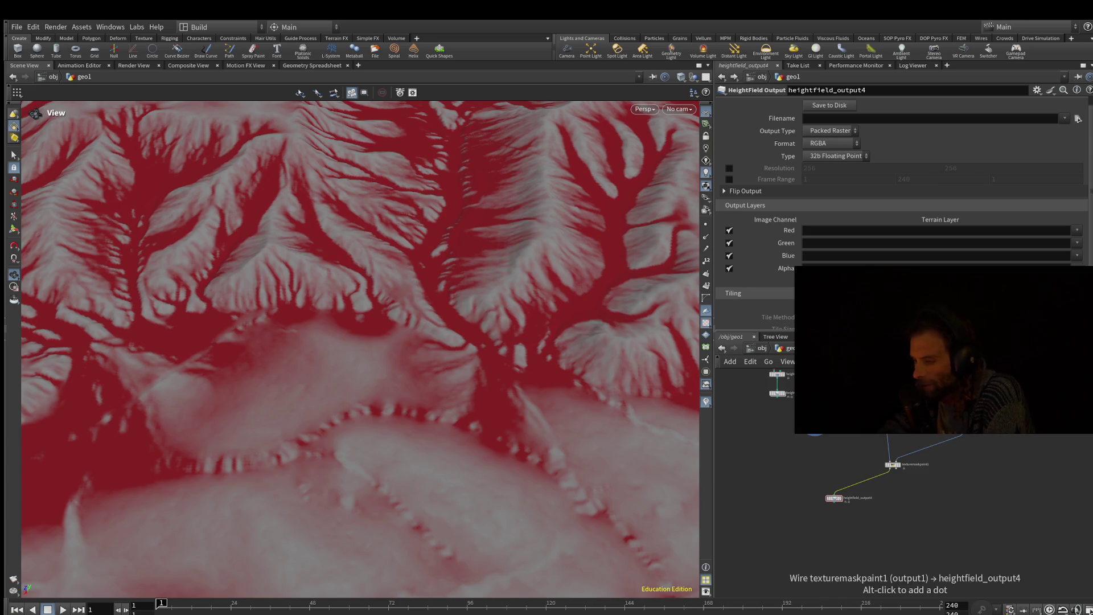
middle_drag(863, 482, 858, 496)
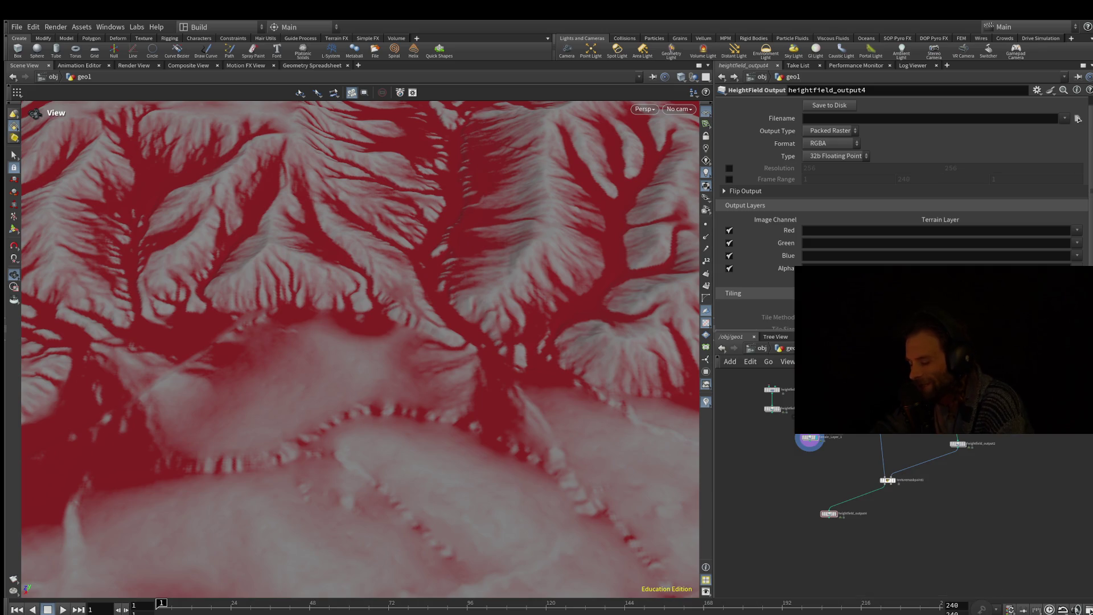
mouse_move(829, 514)
scroll(826, 512, up, 5)
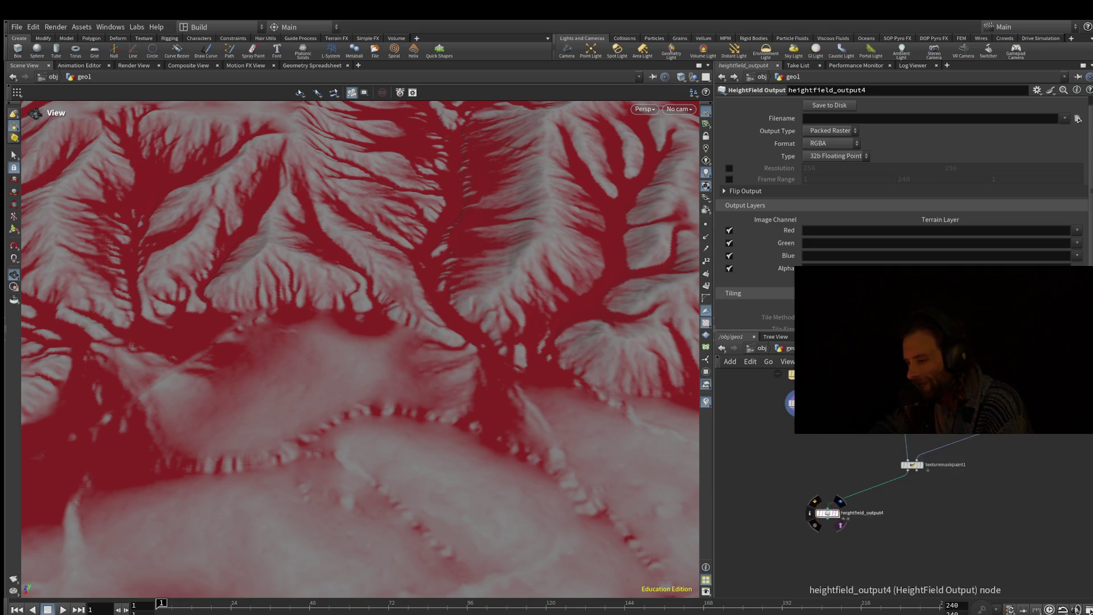
scroll(820, 513, down, 5)
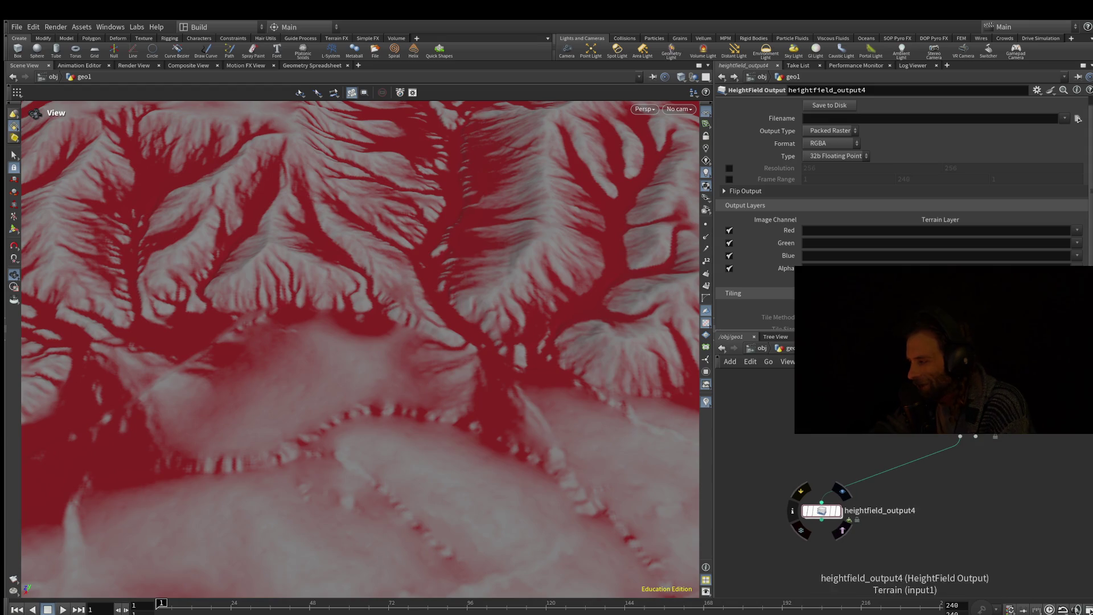
scroll(820, 512, down, 3)
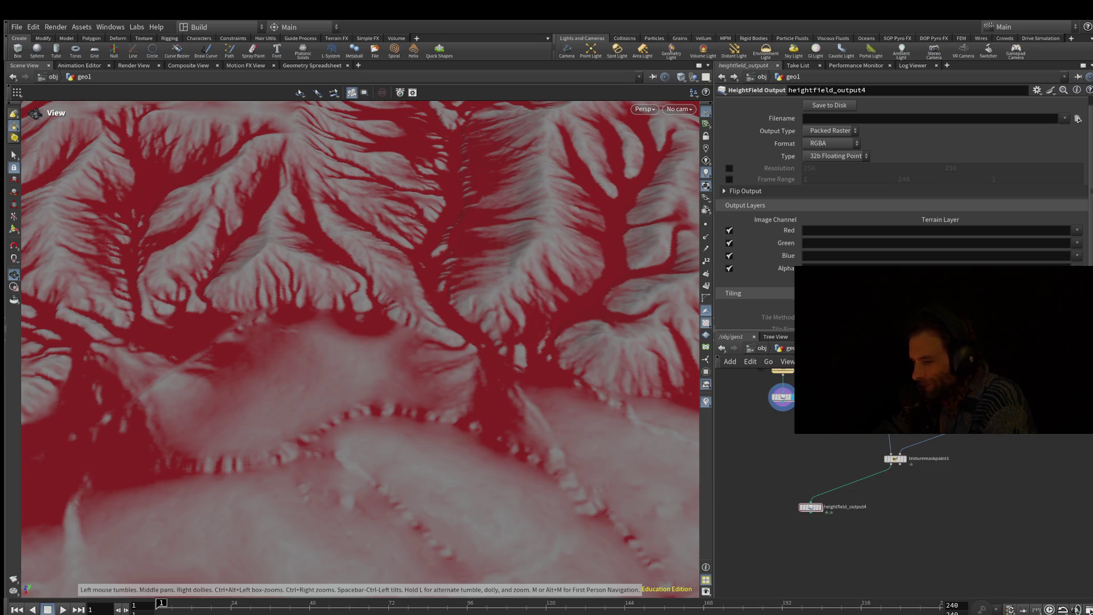
scroll(888, 501, up, 2)
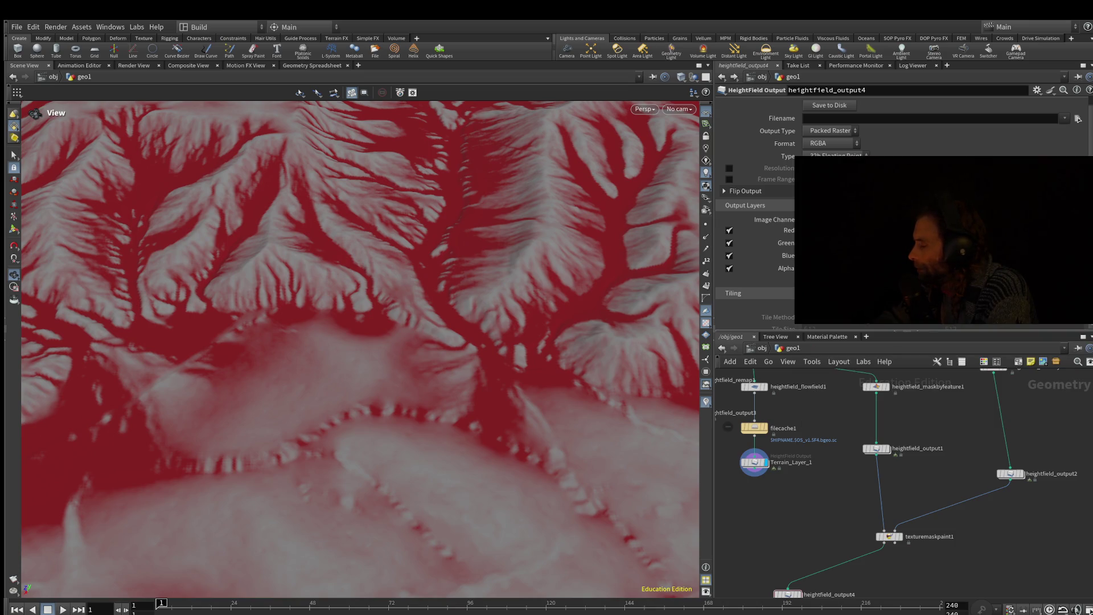
Step: Move heightfield_remap1 and heightfield_output3 left and stack heightfield_output2 under its mask node
scroll(796, 440, up, 4)
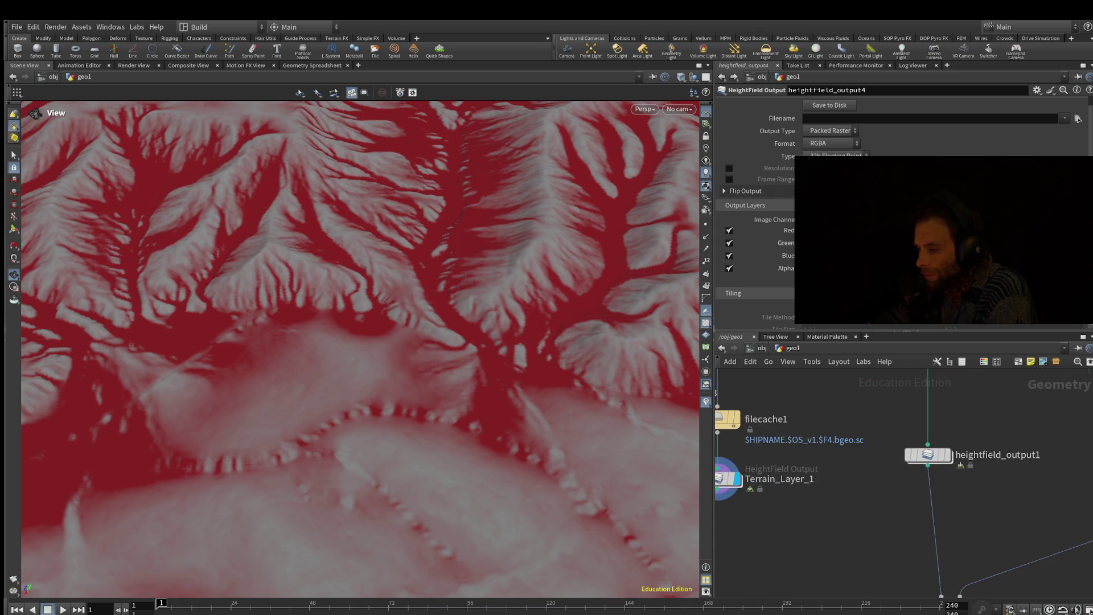
middle_drag(719, 512, 781, 534)
scroll(848, 553, down, 3)
scroll(854, 484, up, 1)
drag(768, 406, 810, 485)
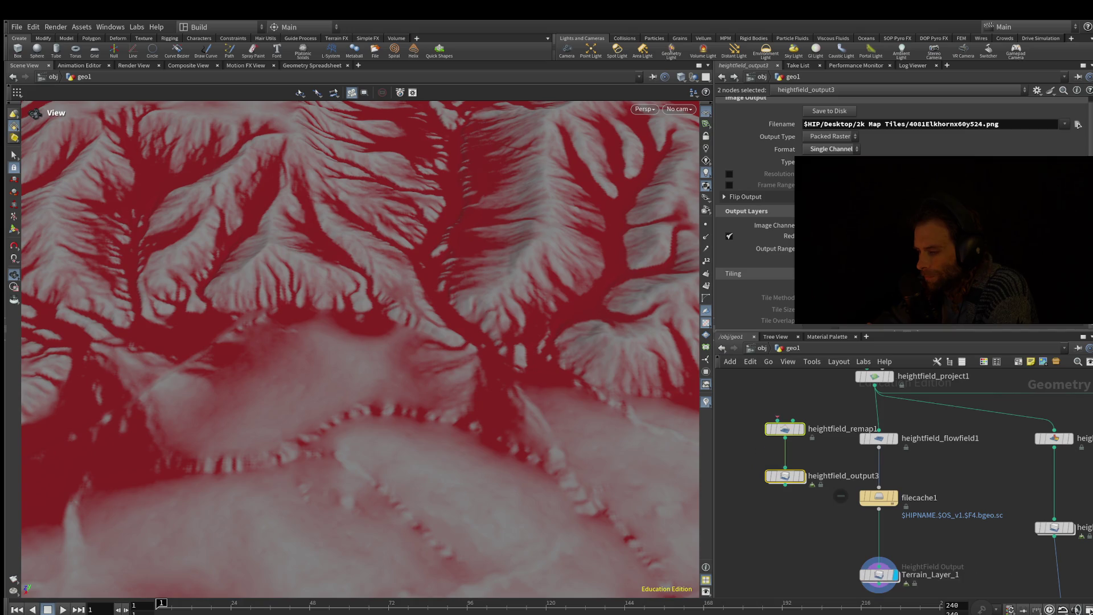
mouse_move(785, 475)
mouse_down()
mouse_move(732, 485)
mouse_move(722, 474)
mouse_up()
mouse_move(939, 484)
middle_down()
mouse_move(836, 441)
mouse_move(803, 482)
mouse_move(726, 503)
middle_up()
drag(1016, 576, 992, 548)
drag(992, 421, 993, 444)
Step: Move material1 beside the mask branch and delete it
middle_drag(968, 485, 785, 488)
mouse_move(1020, 399)
mouse_down()
mouse_move(1035, 408)
mouse_move(1007, 478)
mouse_up()
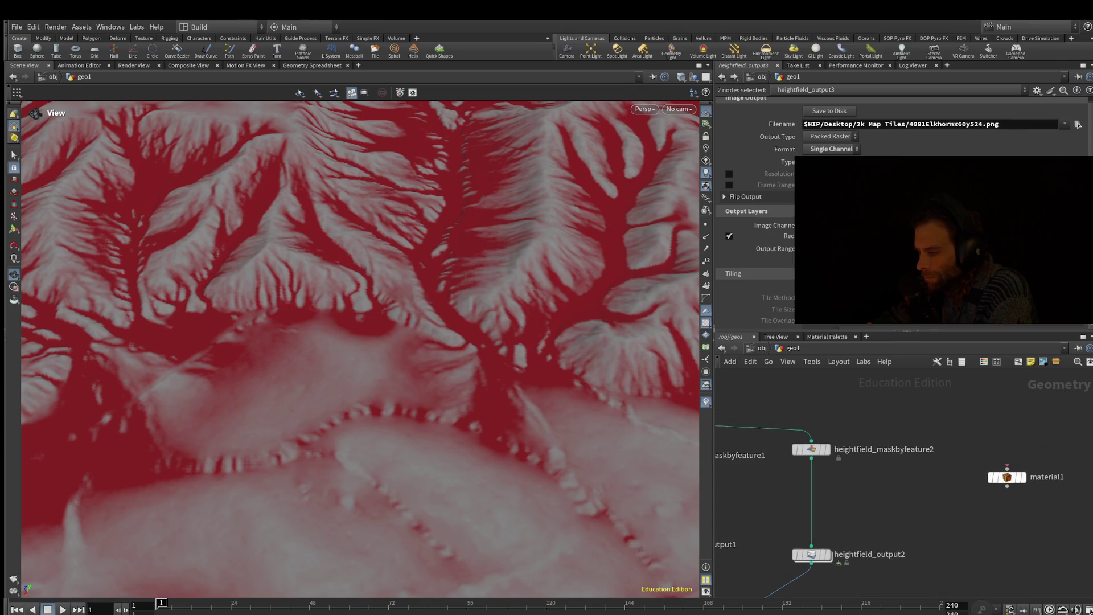
click(1008, 477)
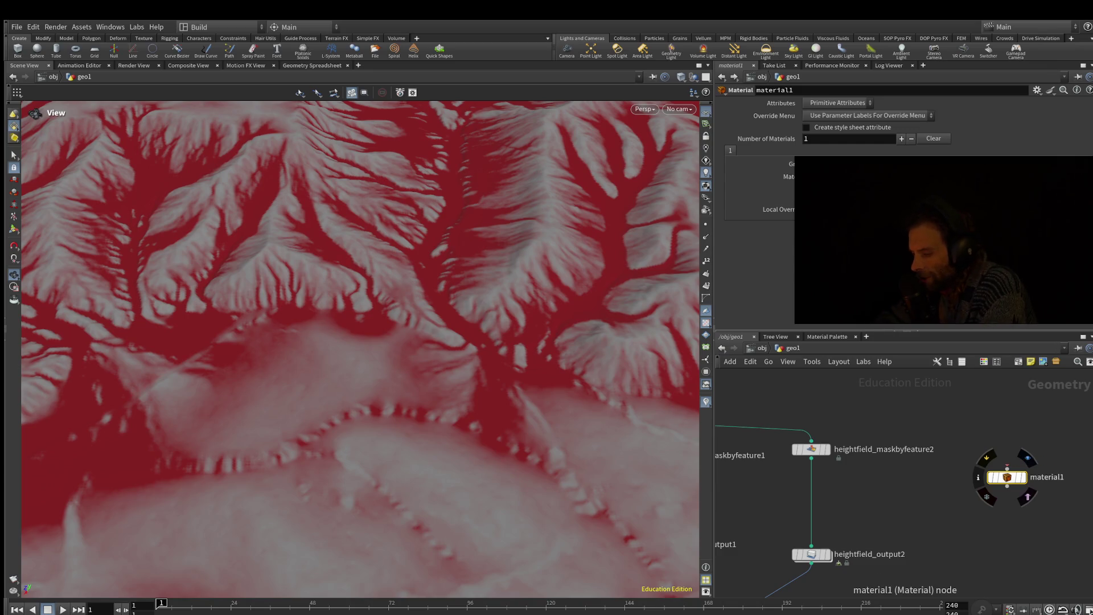
key(Delete)
middle_drag(900, 484, 1031, 405)
Step: Disconnect heightfield_output4 from texturemaskpaint1 and delete it
mouse_move(880, 435)
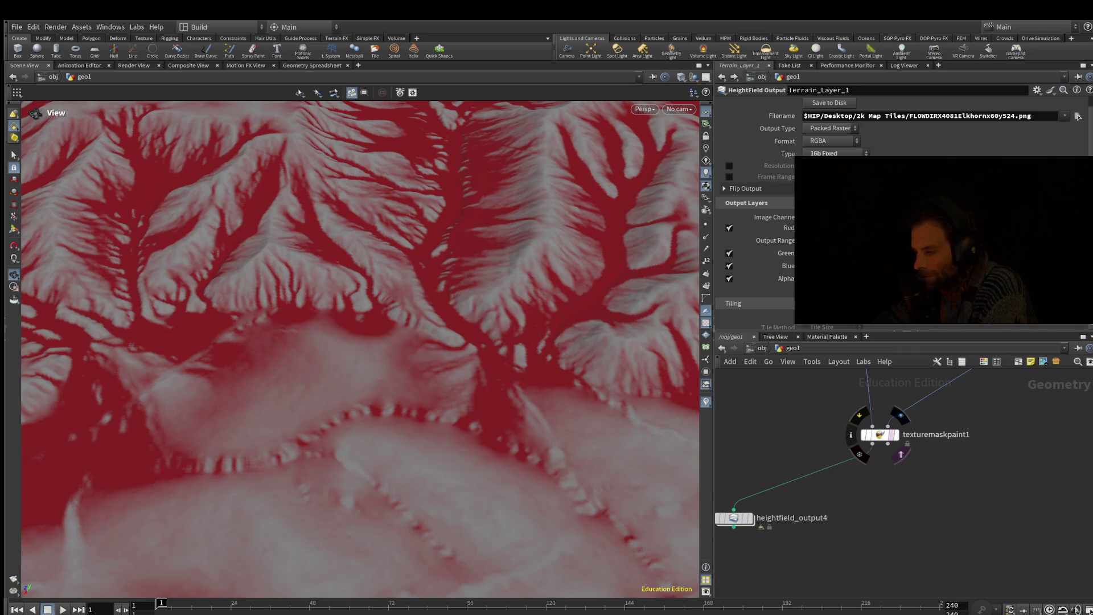
click(880, 435)
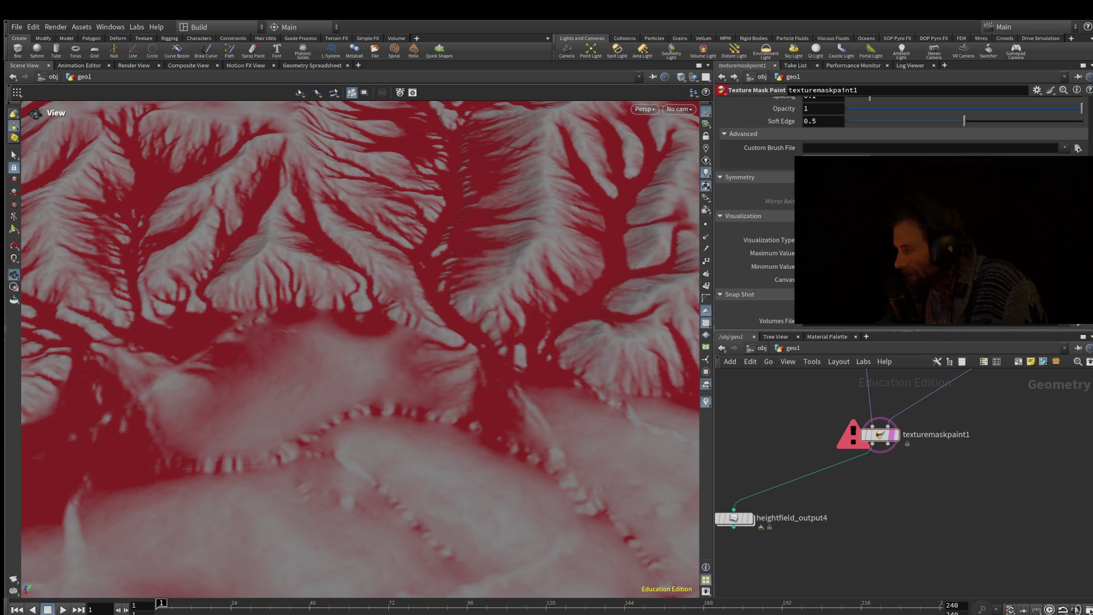
scroll(900, 459, down, 1)
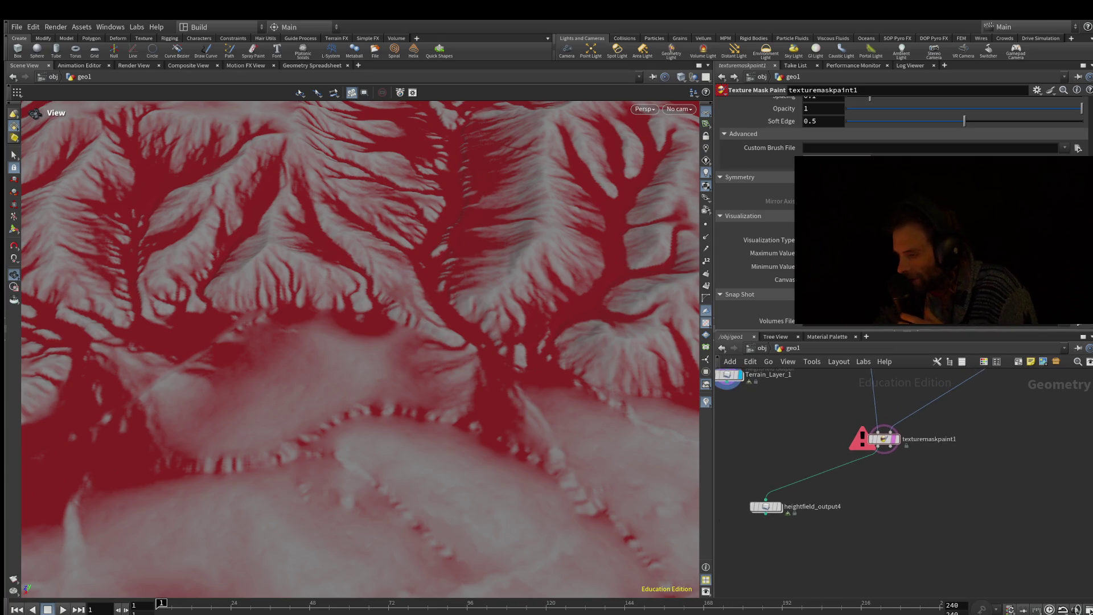
mouse_move(883, 439)
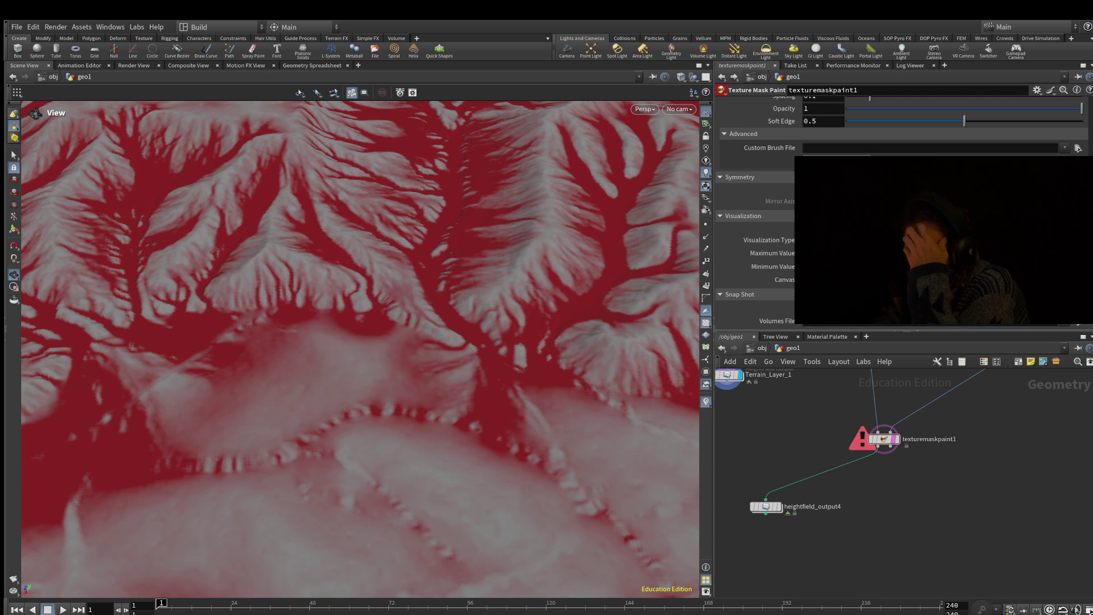
key(h)
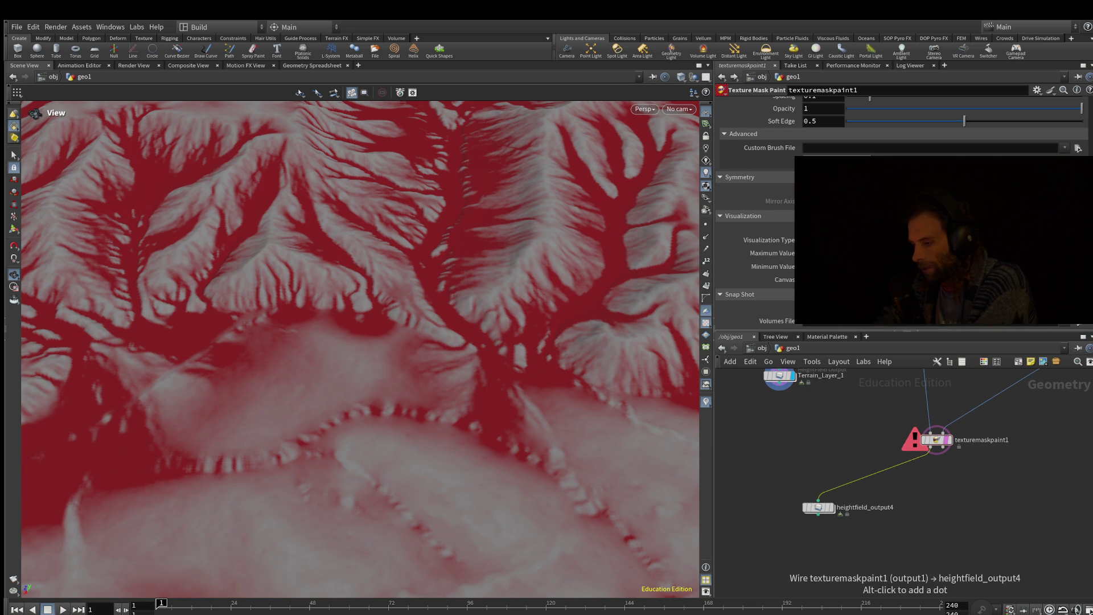
click(824, 494)
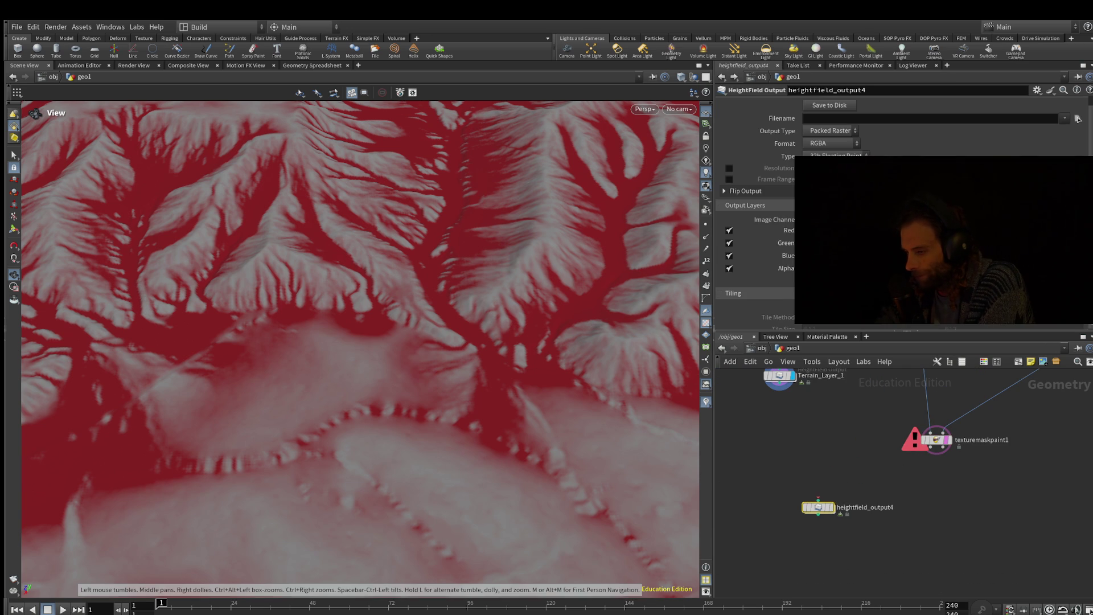
key(Delete)
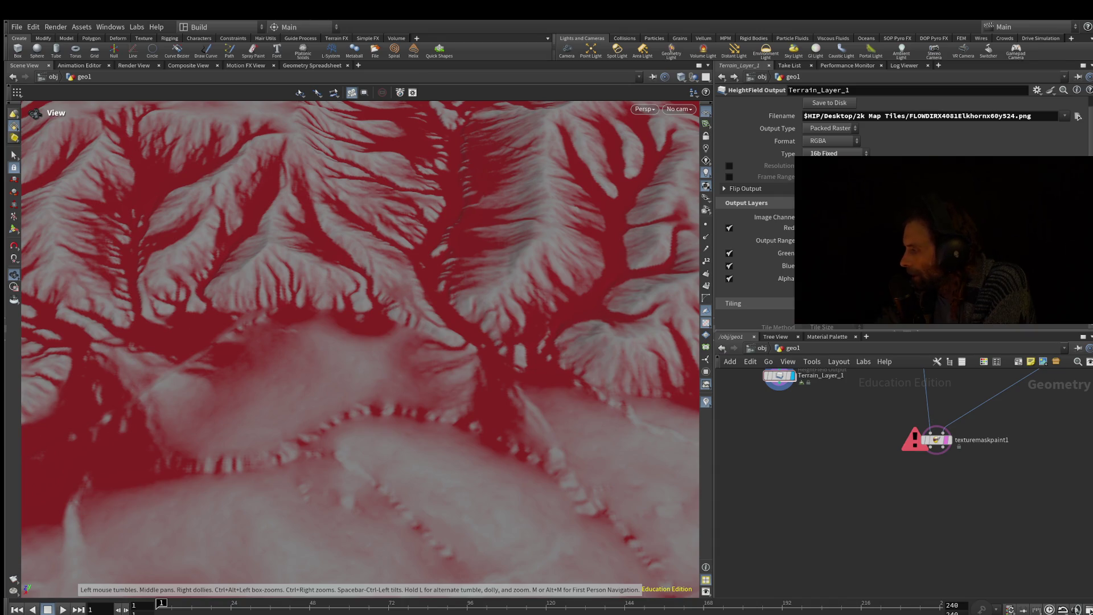
Step: Select texturemaskpaint1 and dive inside it with I
mouse_move(937, 441)
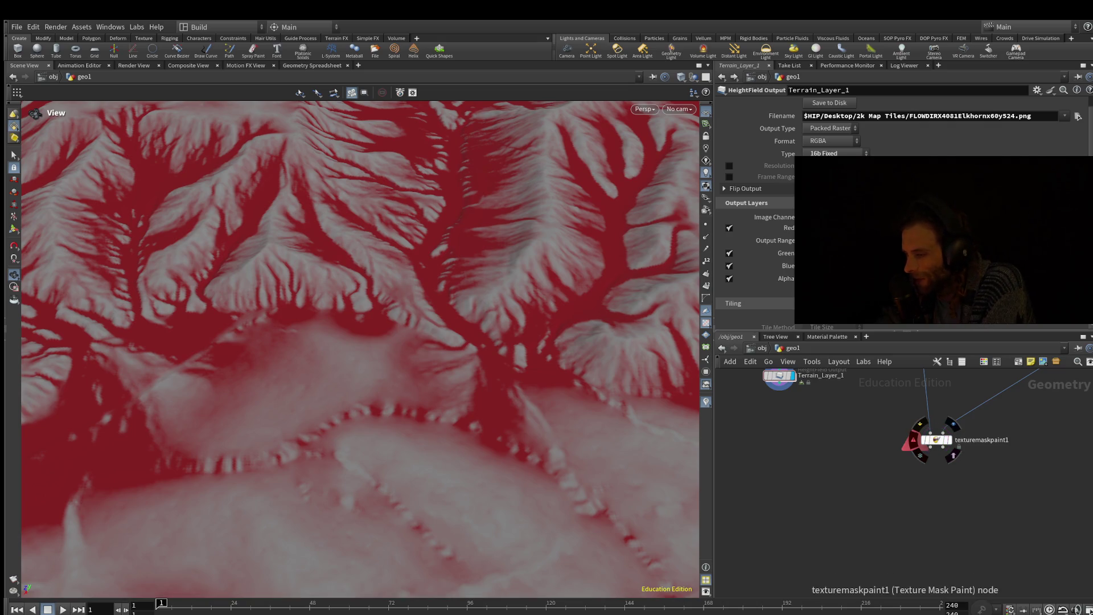
click(937, 440)
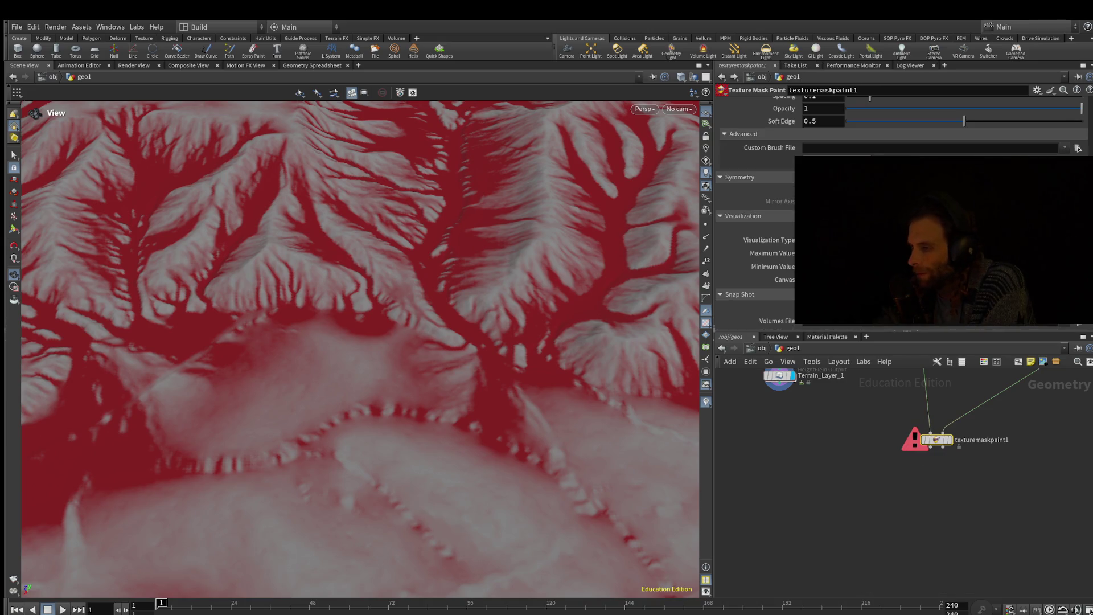
scroll(757, 227, up, 3)
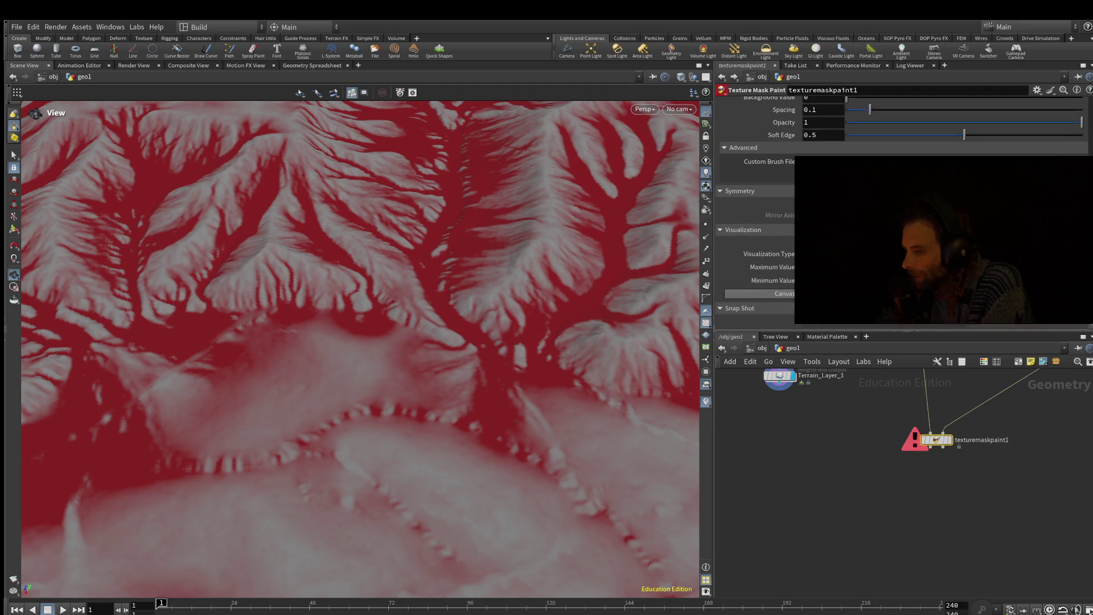
scroll(763, 235, up, 2)
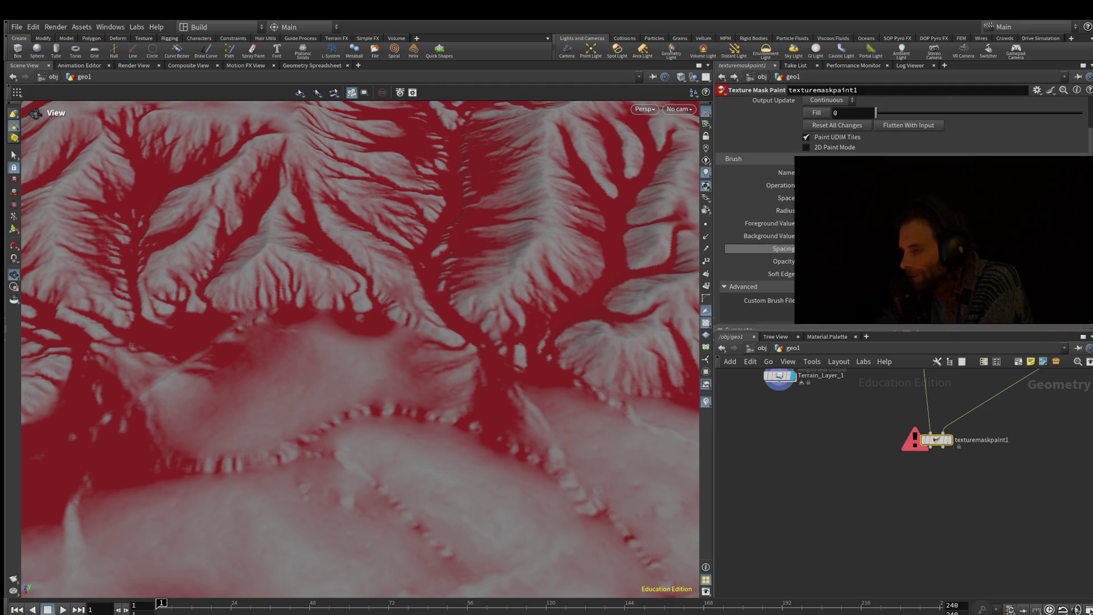
scroll(763, 236, up, 1)
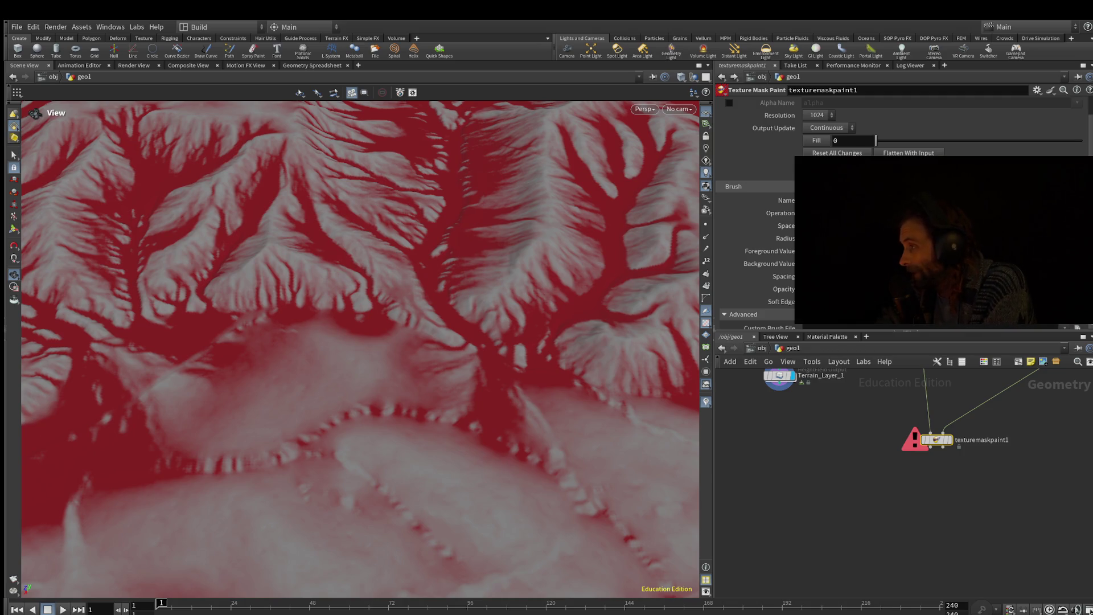
key(h)
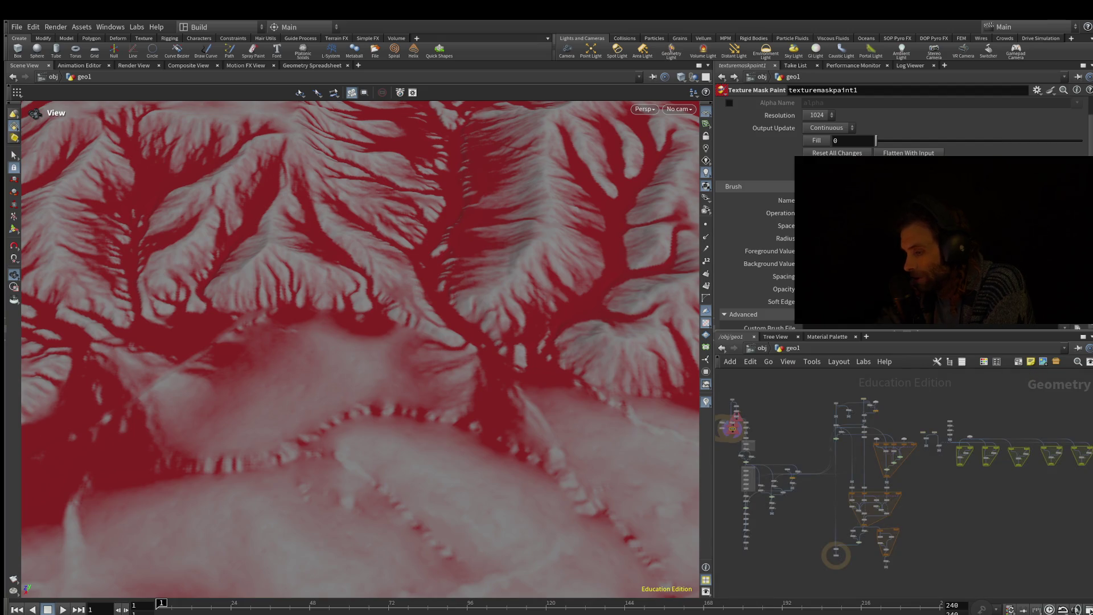
key(i)
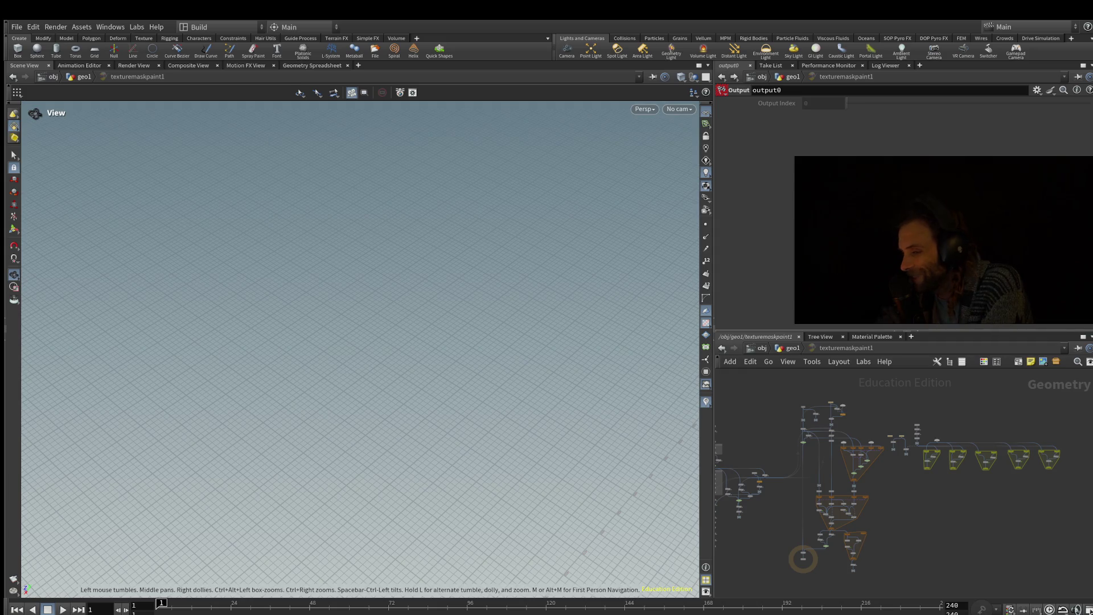
Step: Frame the internal ALPHA, BRUSHES, blast3 and attribfromparm1 nodes and widen the network pane
scroll(749, 411, up, 10)
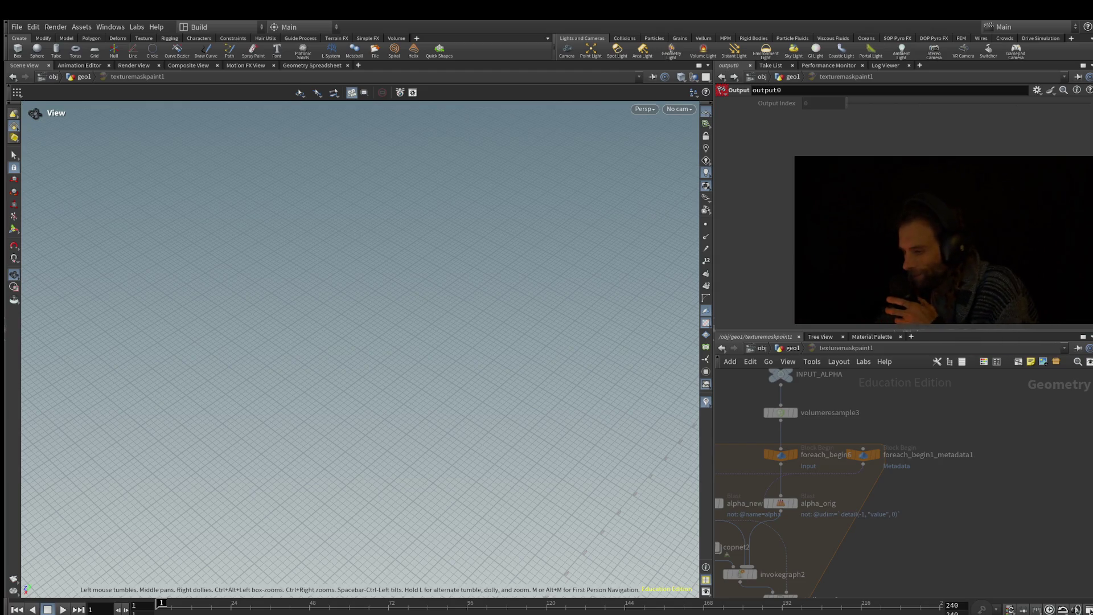
key(h)
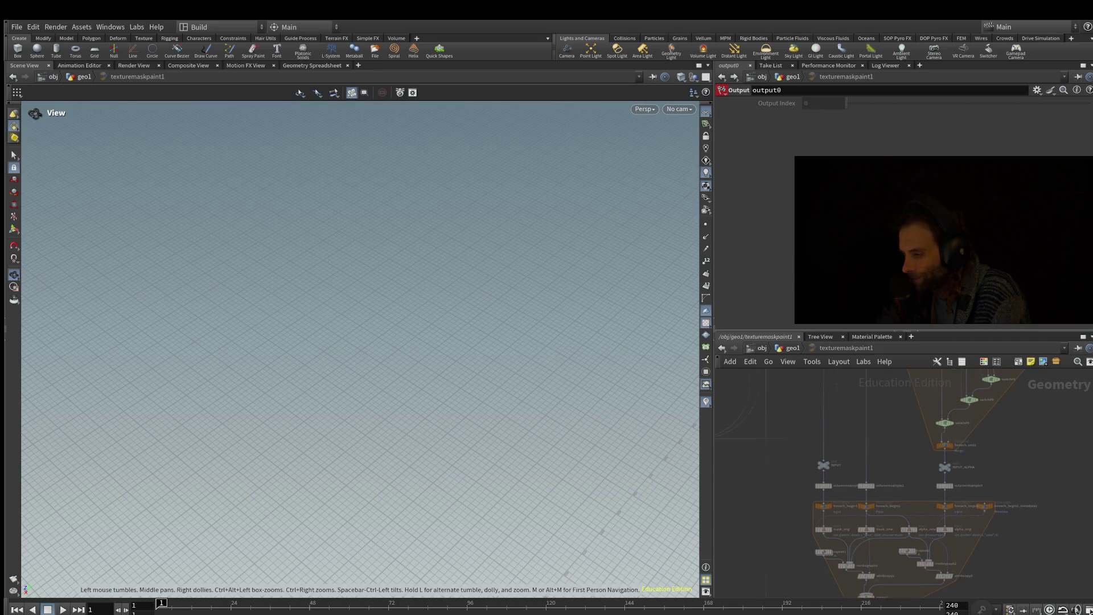
drag(713, 199, 558, 200)
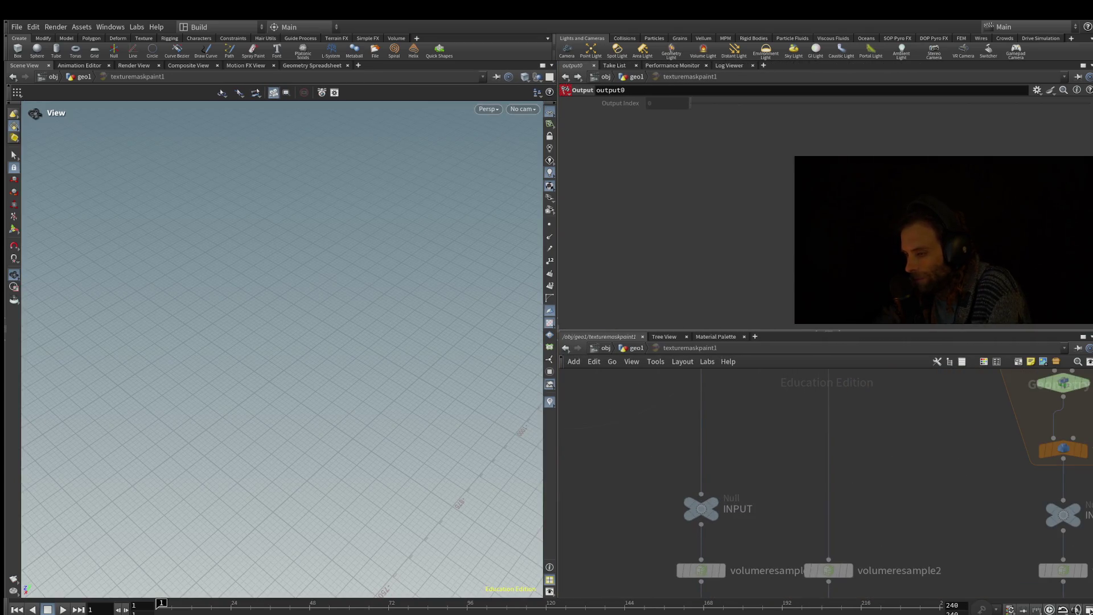
scroll(781, 444, down, 5)
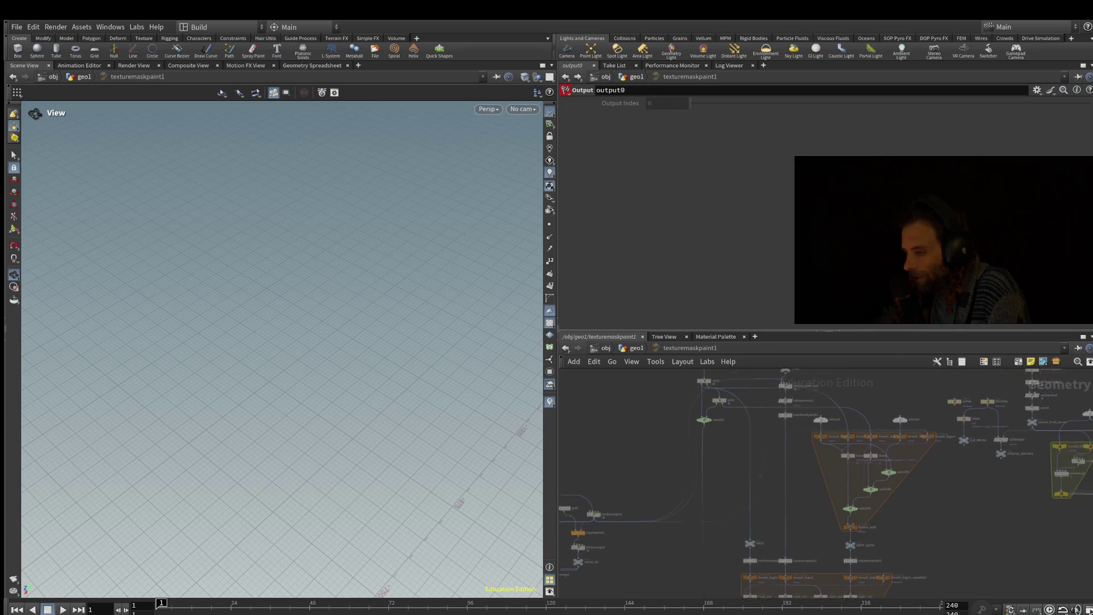
scroll(803, 491, up, 5)
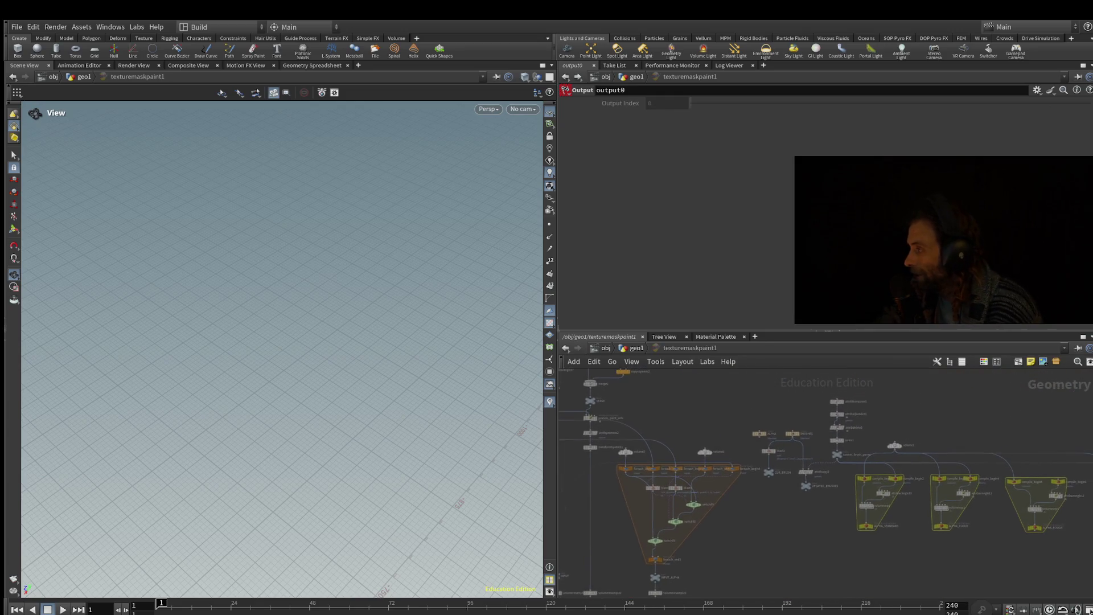
scroll(785, 500, up, 2)
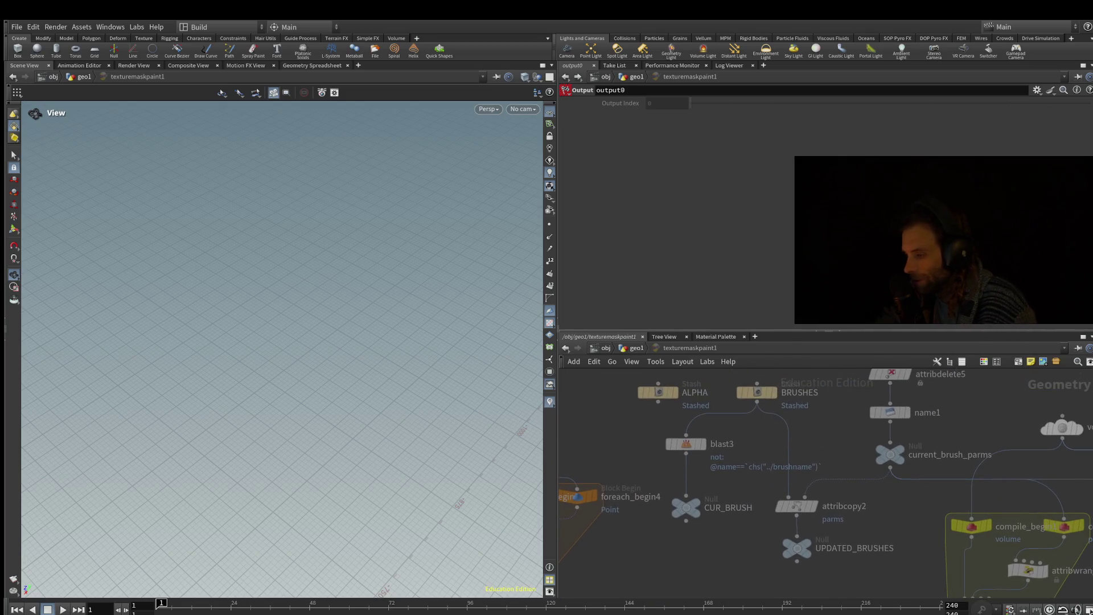
scroll(953, 441, up, 1)
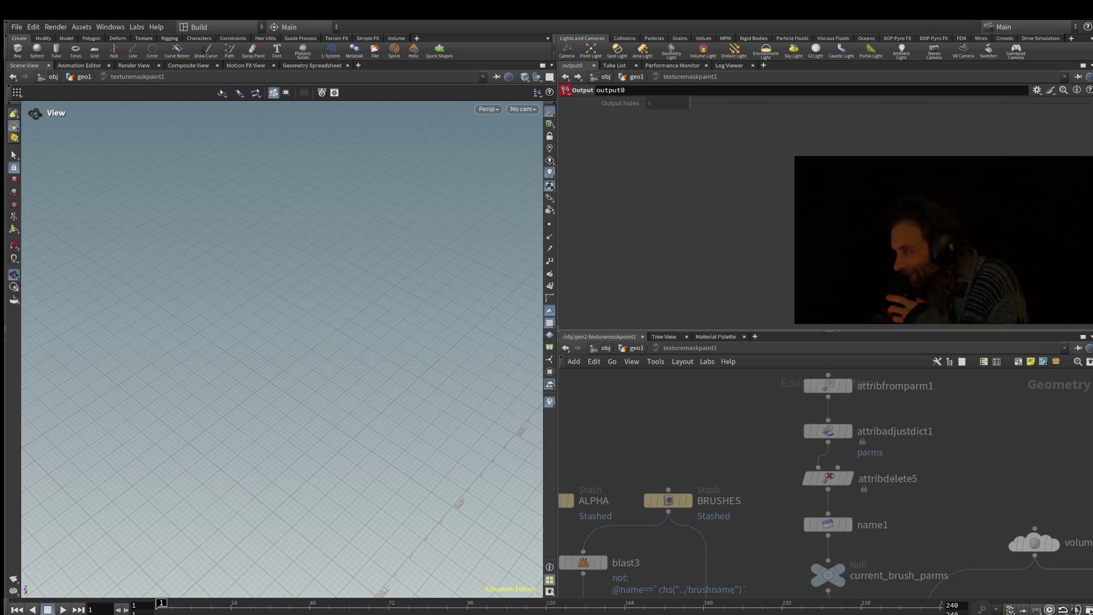
Step: Browse texturemaskpaint1's internal network: compile blocks, volume1, the foreach network and copnet1
scroll(959, 489, down, 4)
middle_drag(968, 513, 866, 380)
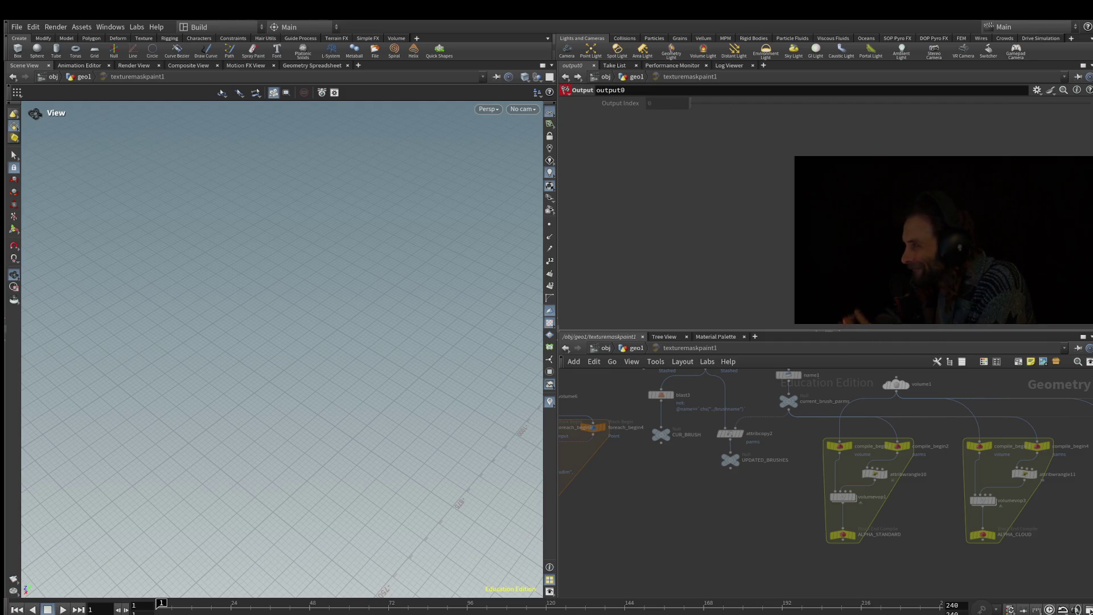
scroll(762, 501, down, 2)
middle_drag(762, 502, 934, 482)
scroll(907, 481, down, 1)
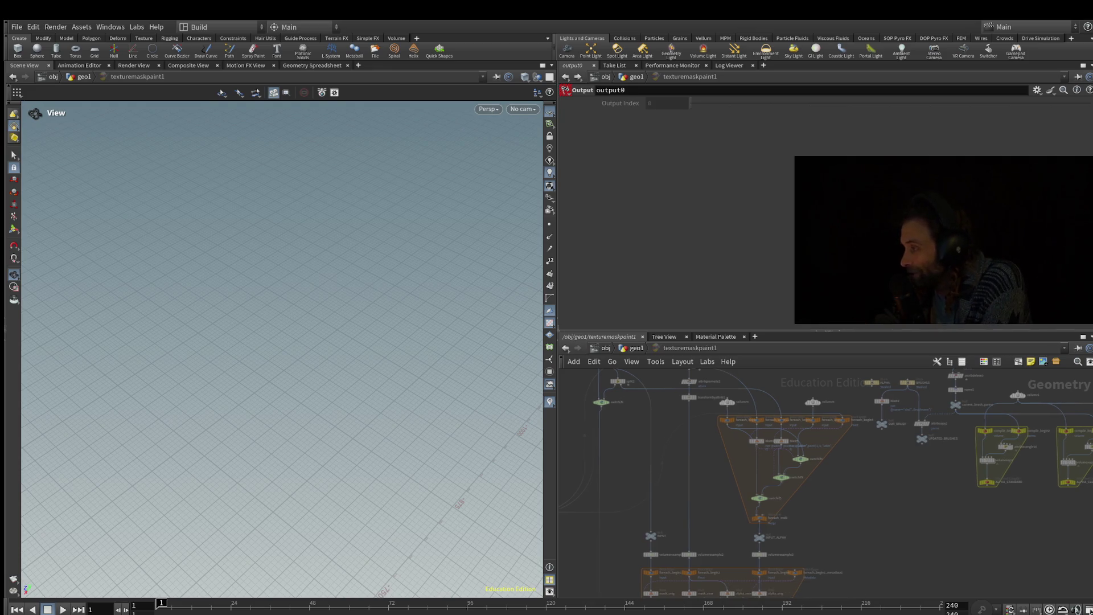
scroll(786, 513, up, 3)
scroll(672, 592, up, 3)
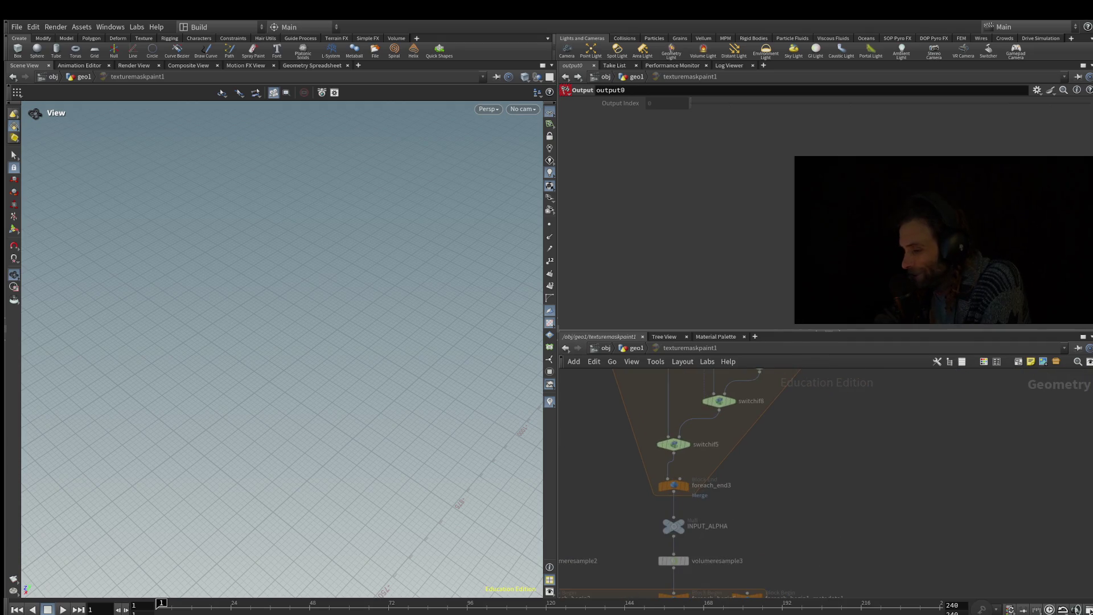
middle_drag(672, 513, 703, 481)
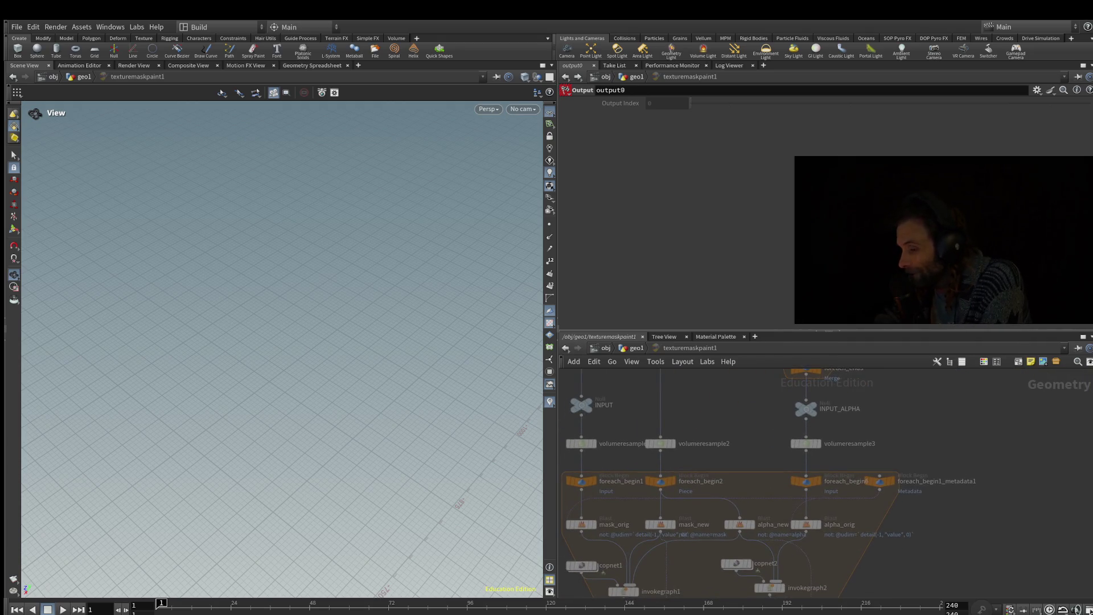
scroll(826, 484, down, 5)
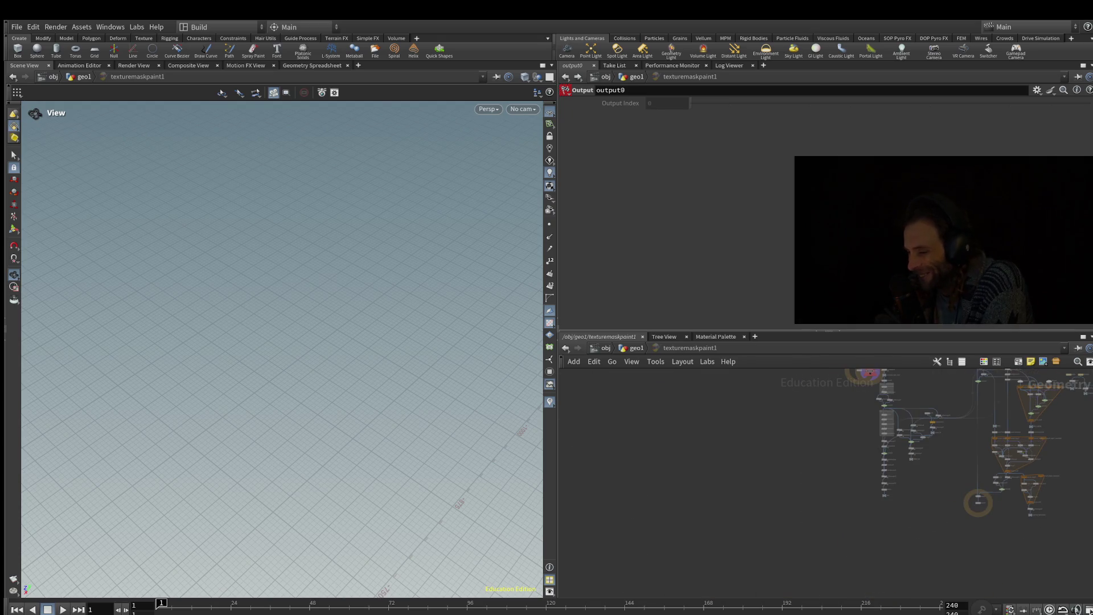
Step: Inspect the blast3, validate_input and right-hand clusters, then go back up to geo1
key(h)
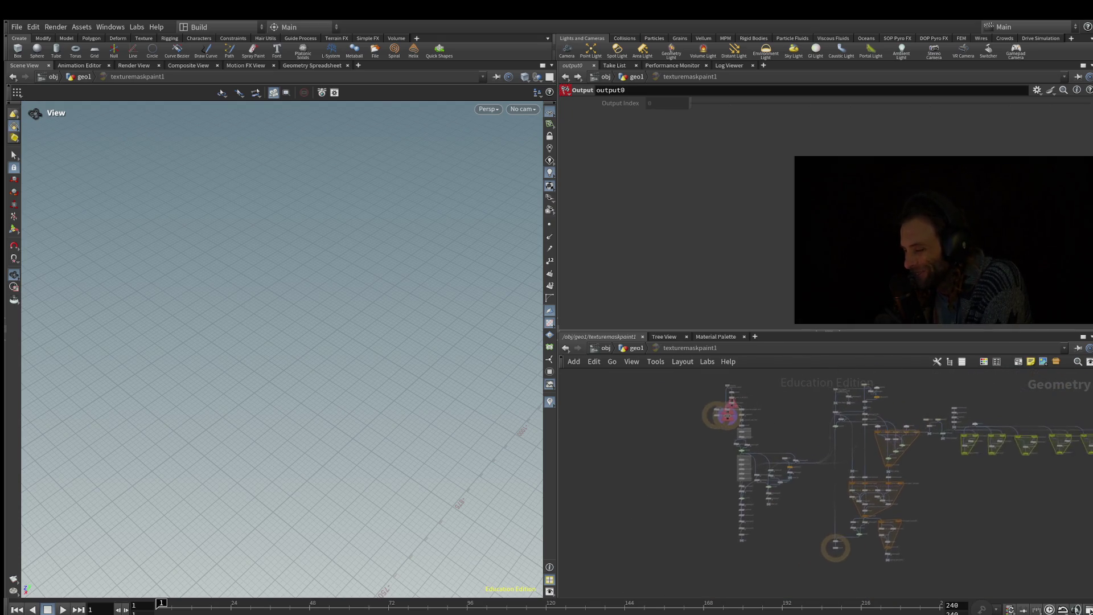
scroll(900, 501, up, 1)
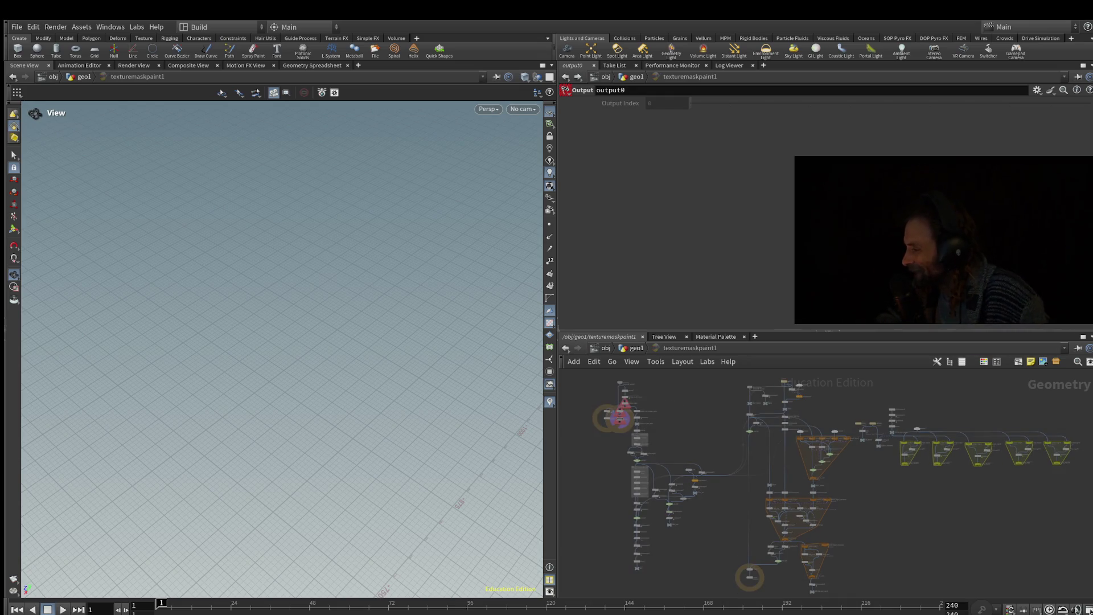
scroll(926, 455, up, 10)
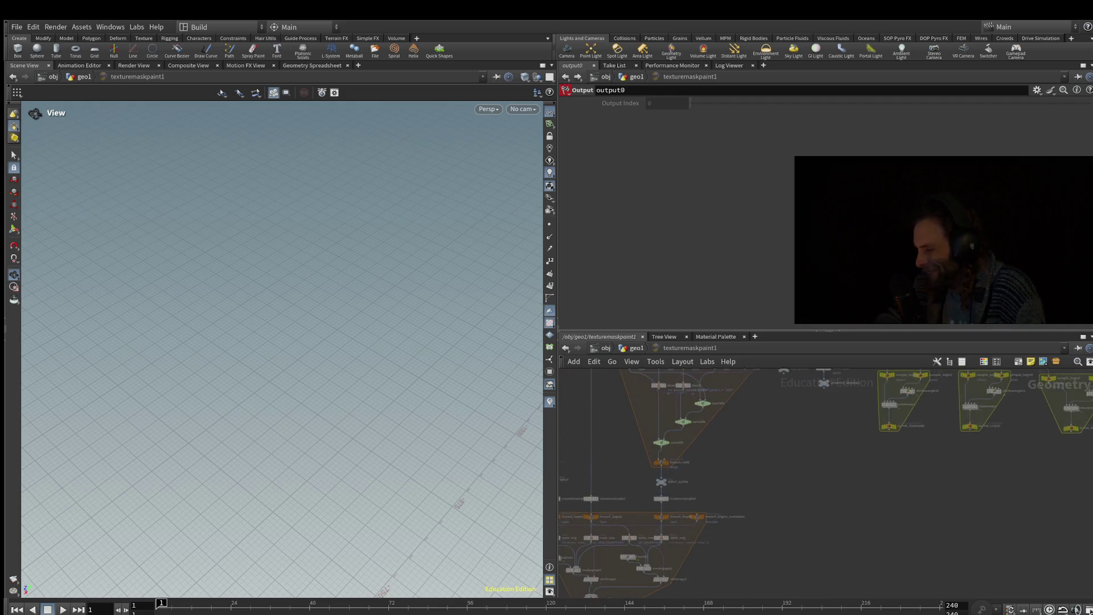
middle_drag(831, 427, 820, 553)
scroll(631, 479, down, 10)
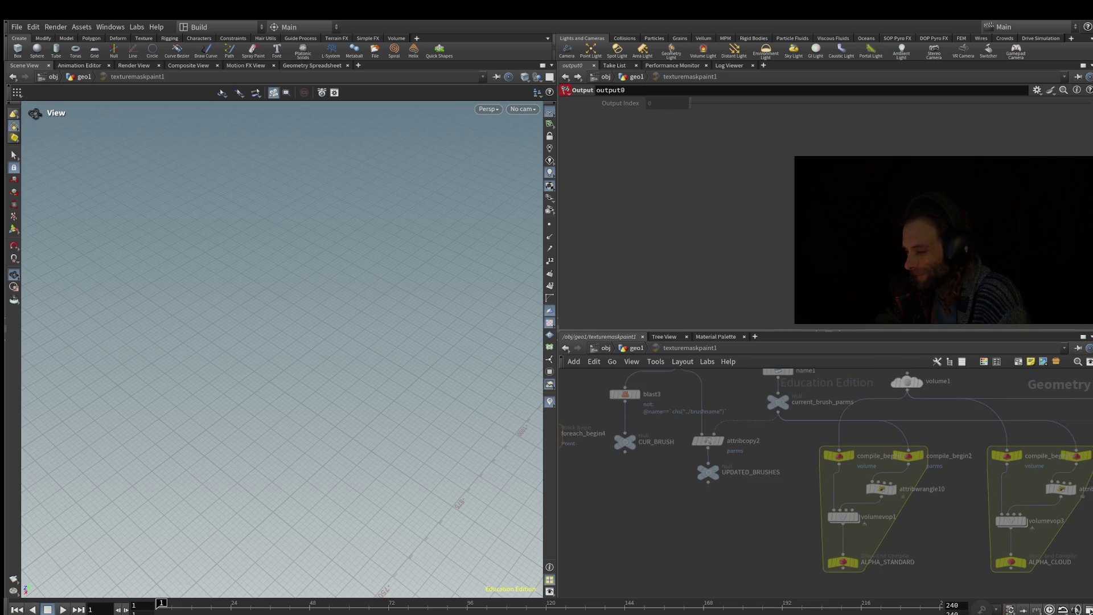
scroll(826, 485, up, 2)
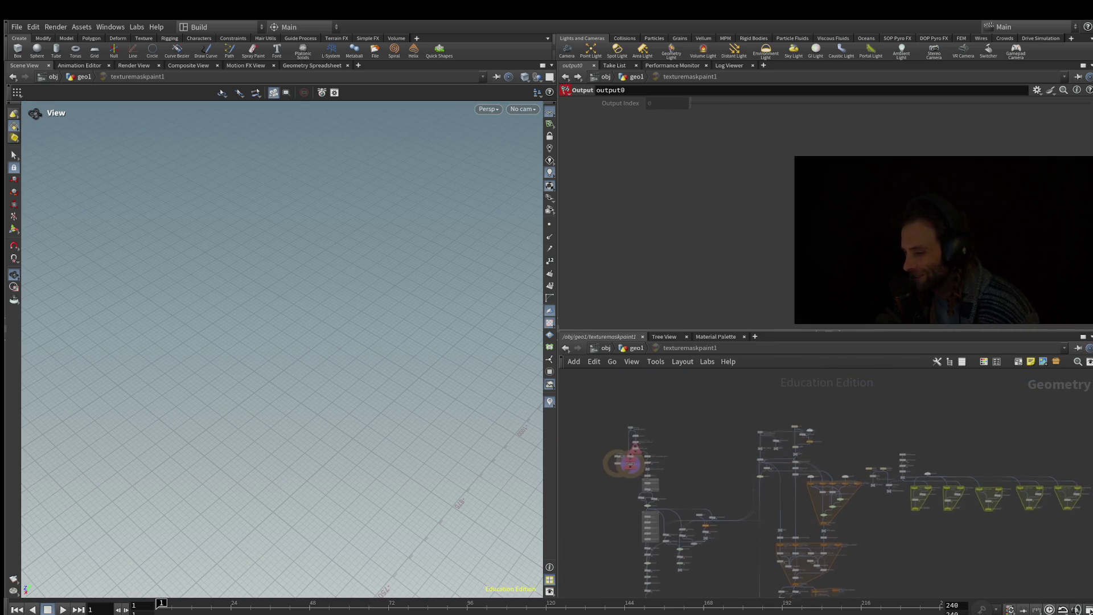
middle_drag(757, 484, 832, 422)
scroll(707, 393, up, 10)
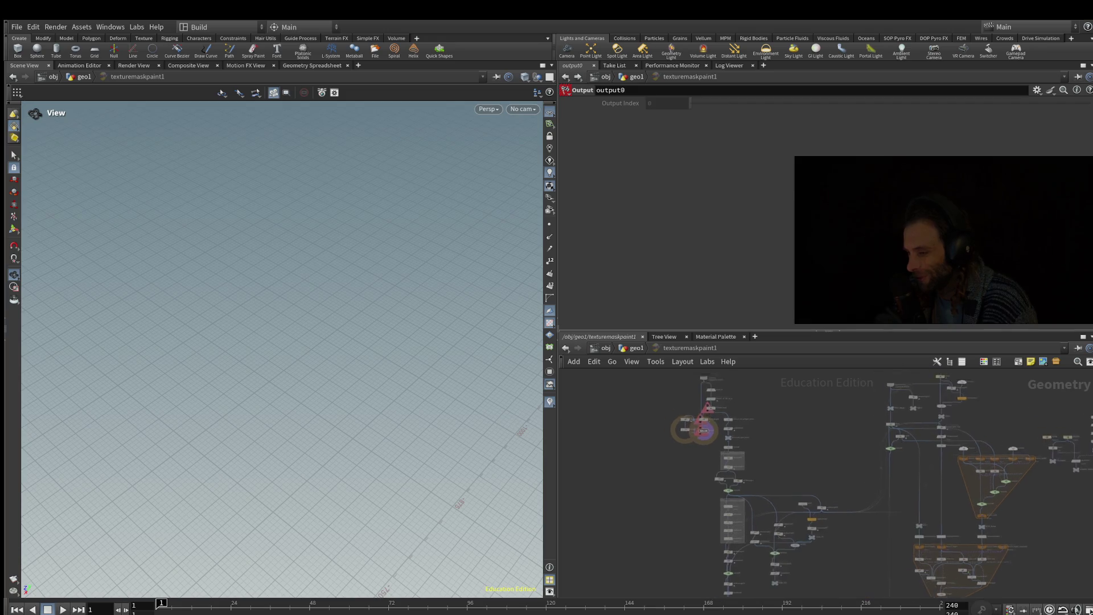
mouse_move(797, 484)
middle_down()
mouse_move(817, 510)
mouse_move(854, 473)
middle_up()
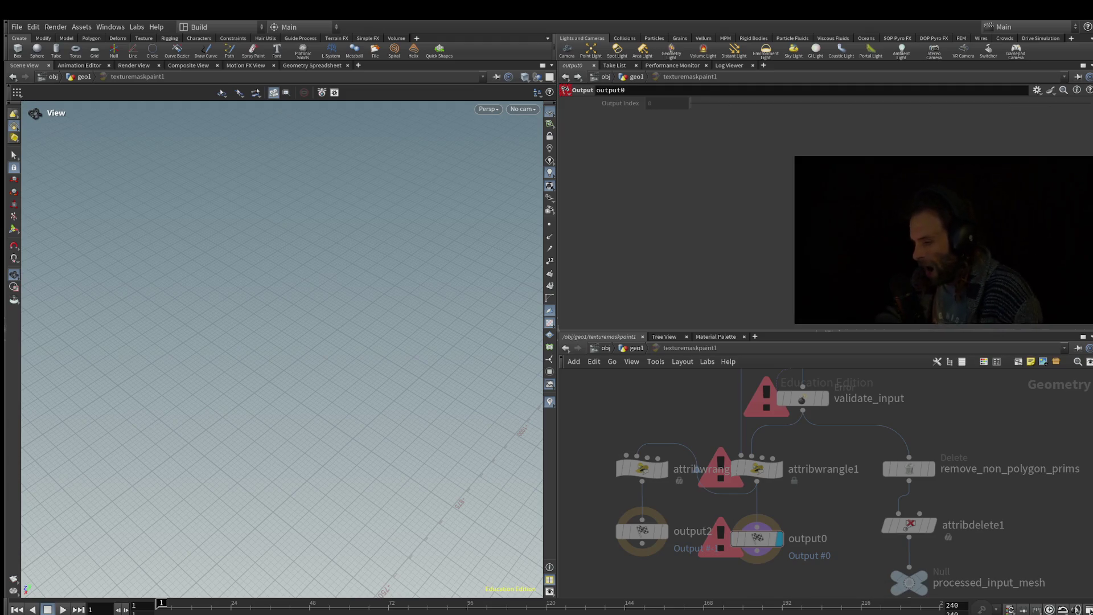
scroll(854, 441, down, 2)
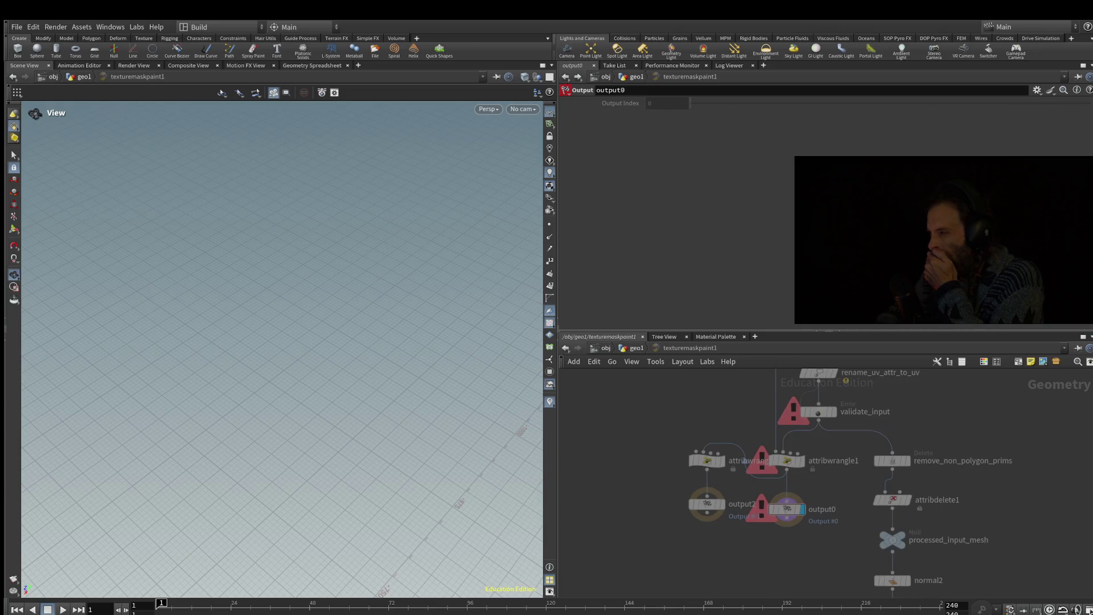
scroll(854, 450, down, 5)
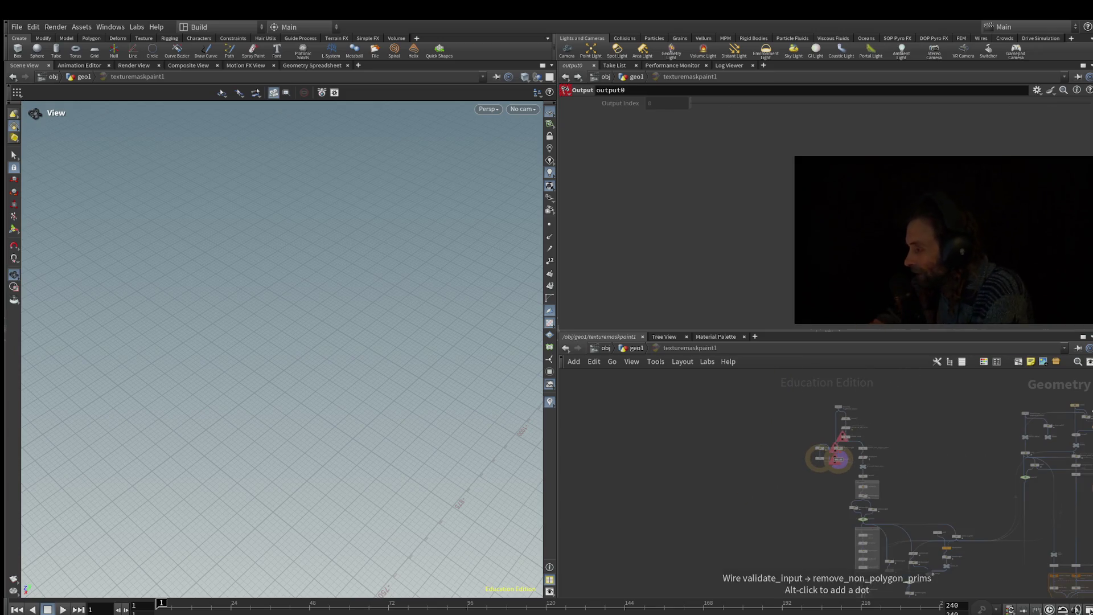
middle_drag(1047, 430, 962, 428)
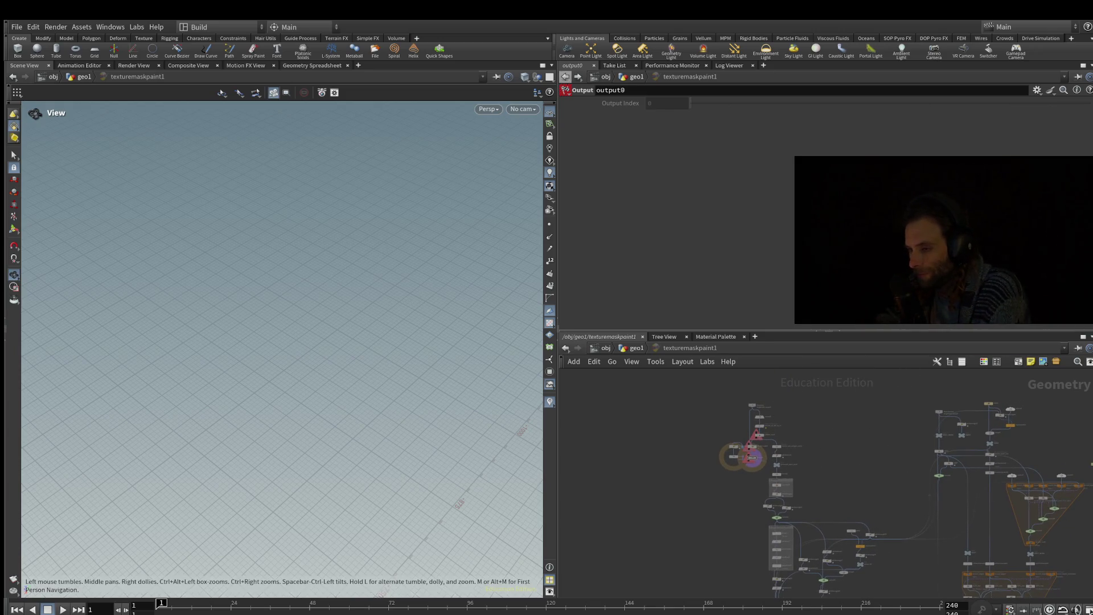
key(u)
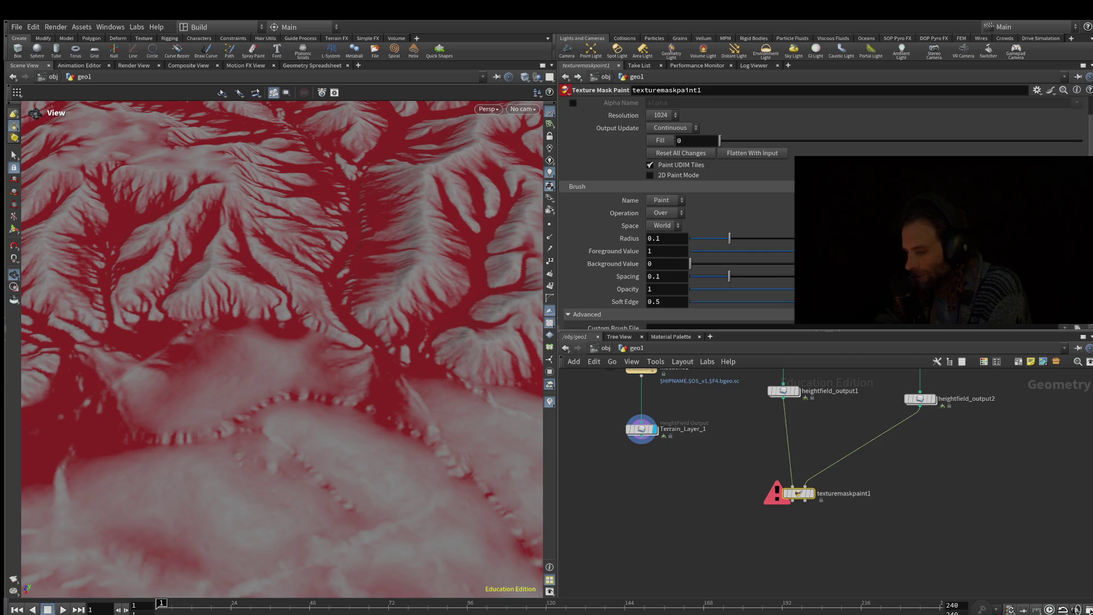
Step: Cut texturemaskpaint1's wires from both heightfield outputs and drag the node aside
key(Delete)
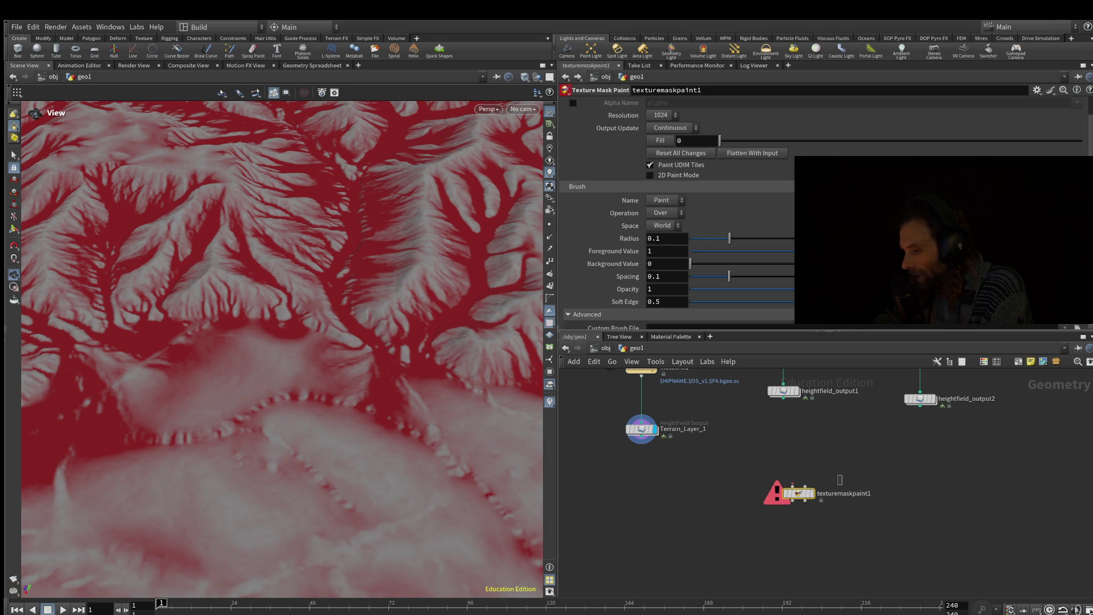
mouse_move(799, 493)
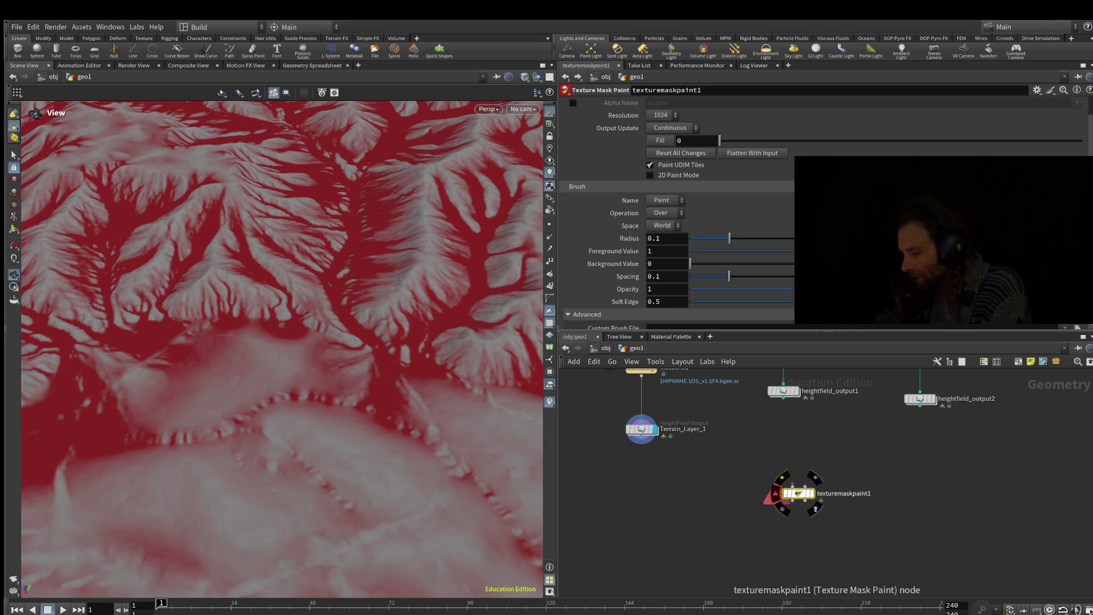
drag(799, 493, 841, 492)
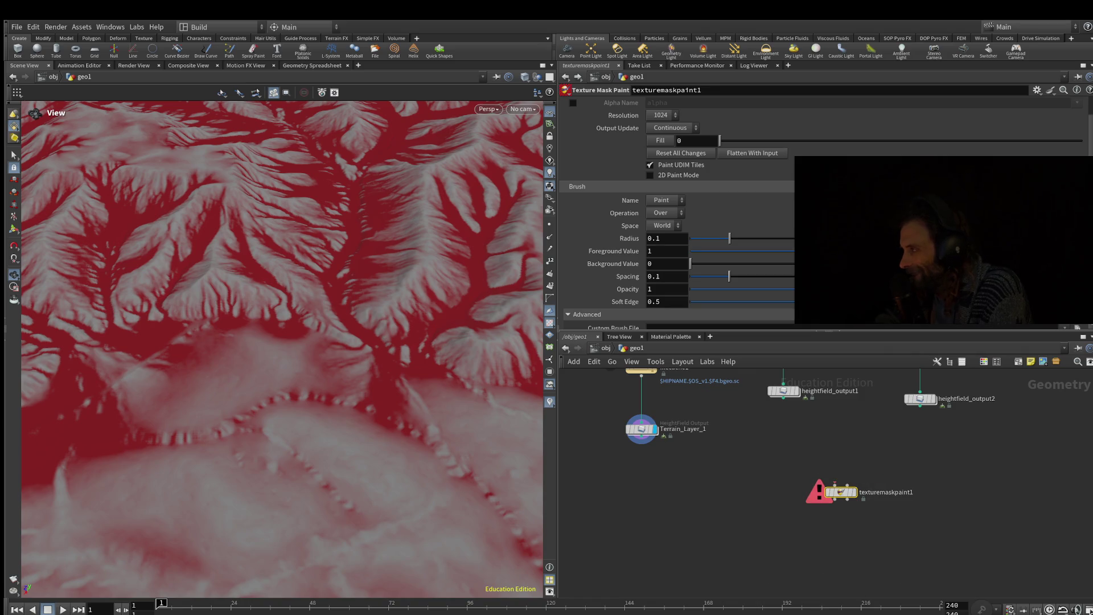
middle_drag(740, 444, 737, 523)
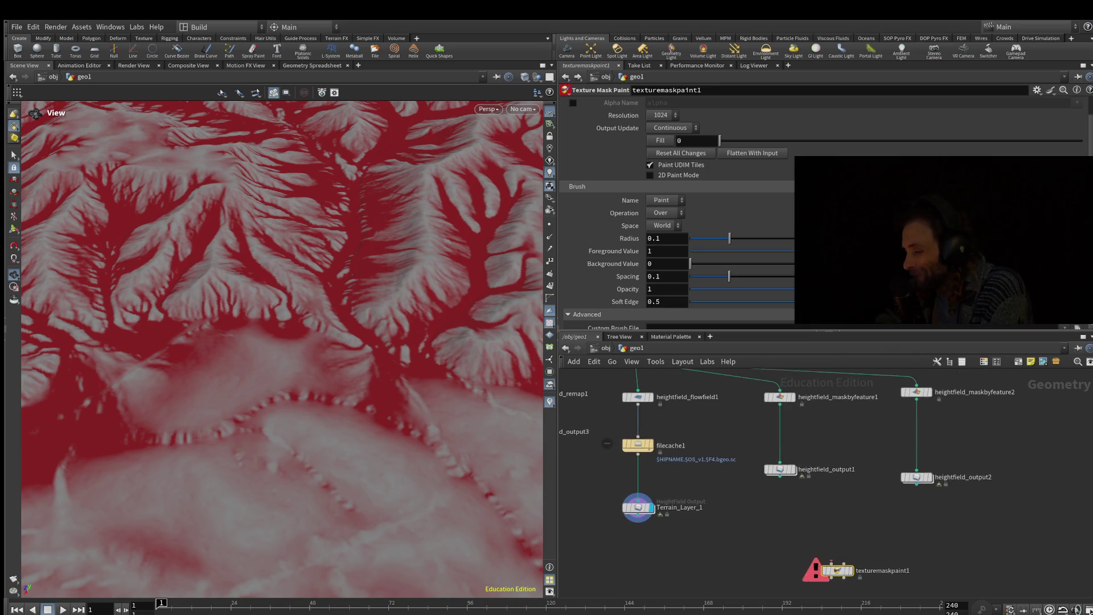
scroll(826, 472, down, 5)
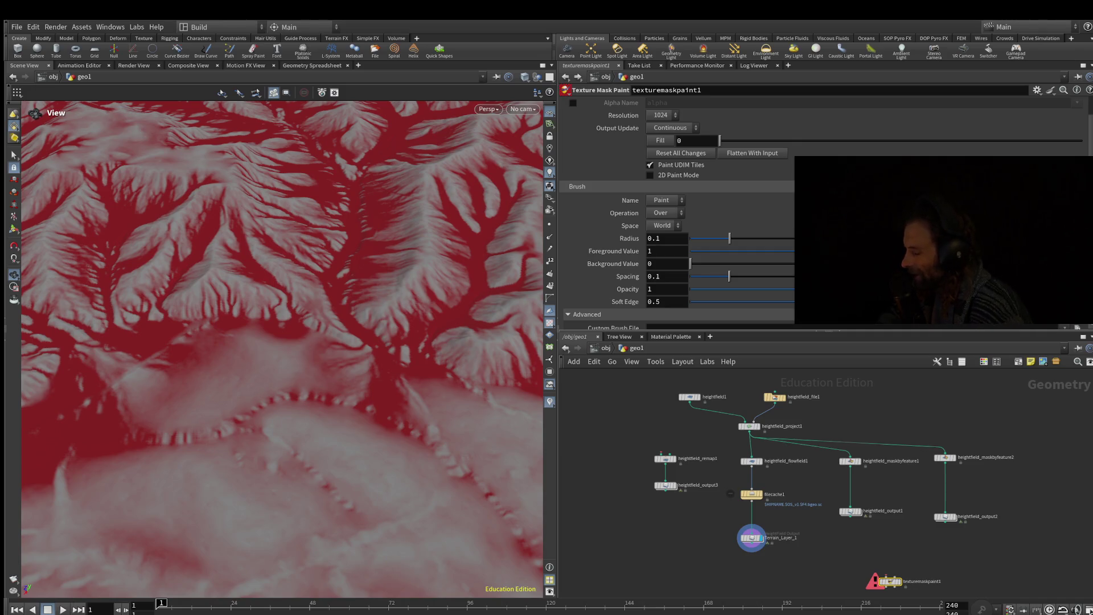
mouse_move(279, 256)
mouse_down()
mouse_move(279, 364)
mouse_move(296, 351)
mouse_up()
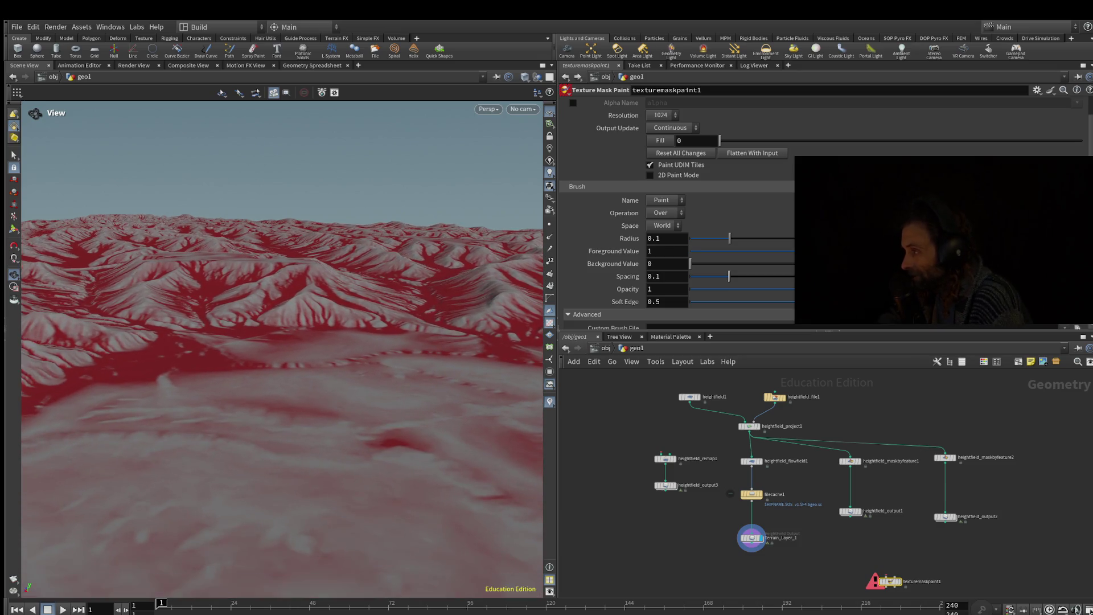
Step: Widen the Scene View and orbit down for a low view toward the terrain horizon
drag(558, 484, 635, 484)
drag(342, 313, 342, 427)
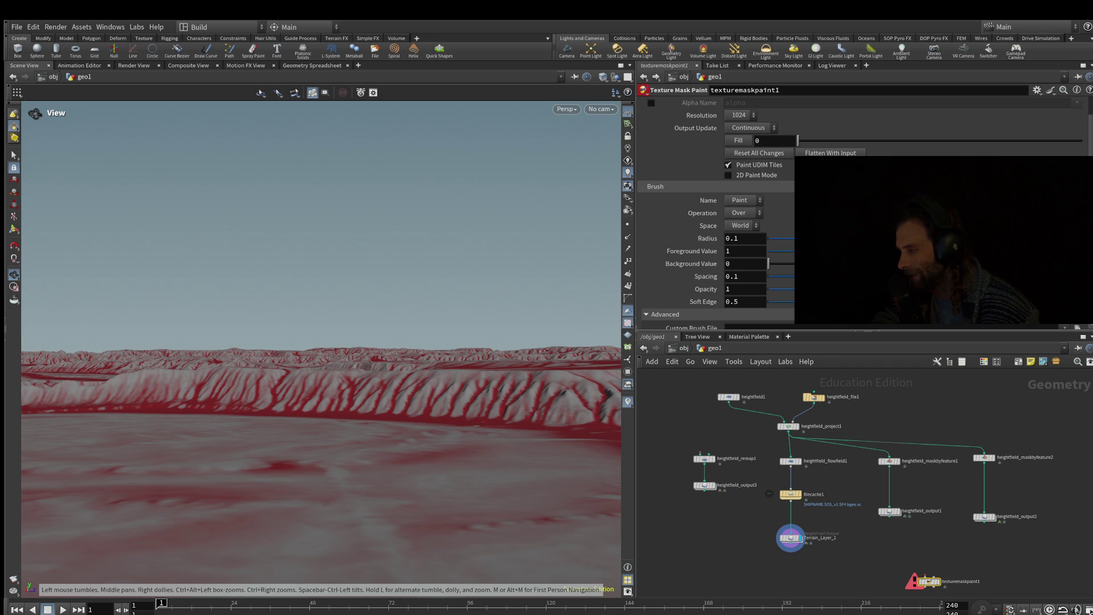
middle_drag(854, 541, 846, 510)
scroll(975, 529, up, 5)
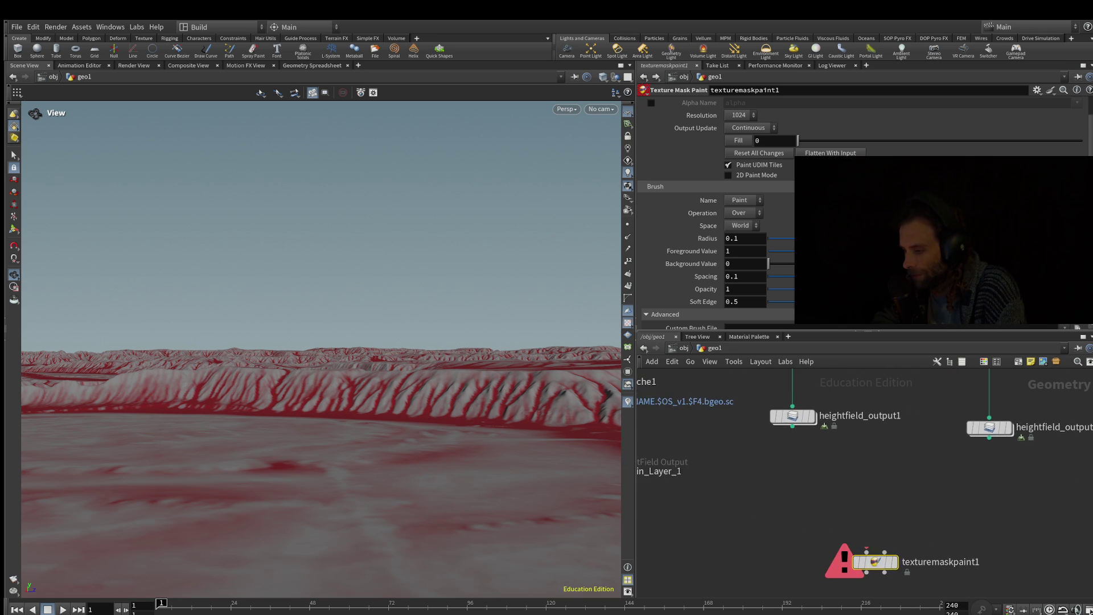
middle_drag(847, 510, 865, 561)
middle_drag(800, 478, 902, 455)
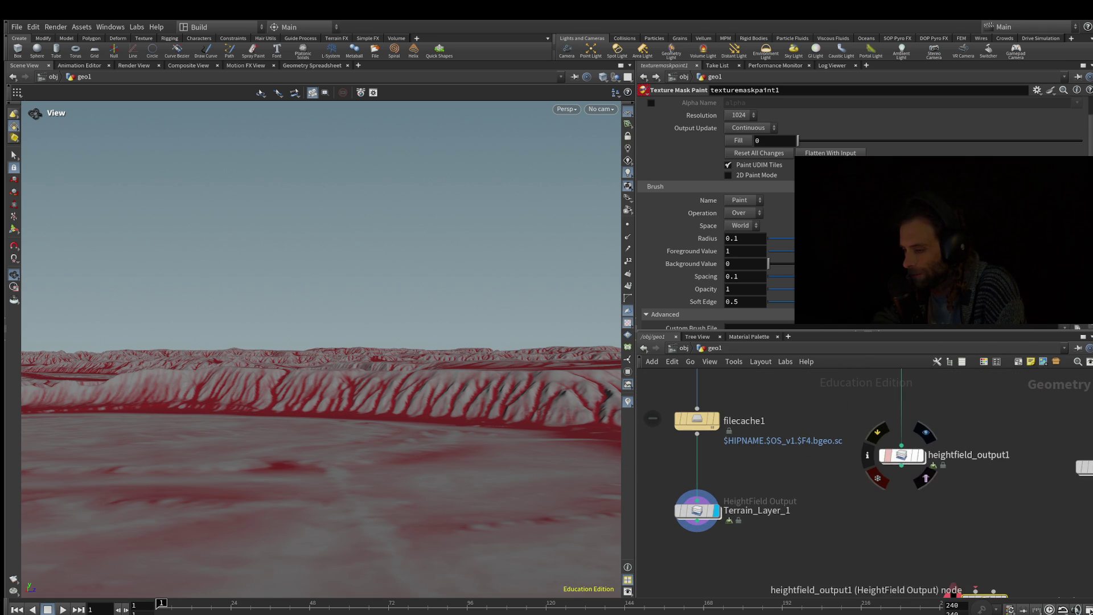
drag(902, 456, 902, 508)
middle_drag(901, 508, 799, 534)
drag(993, 491, 996, 536)
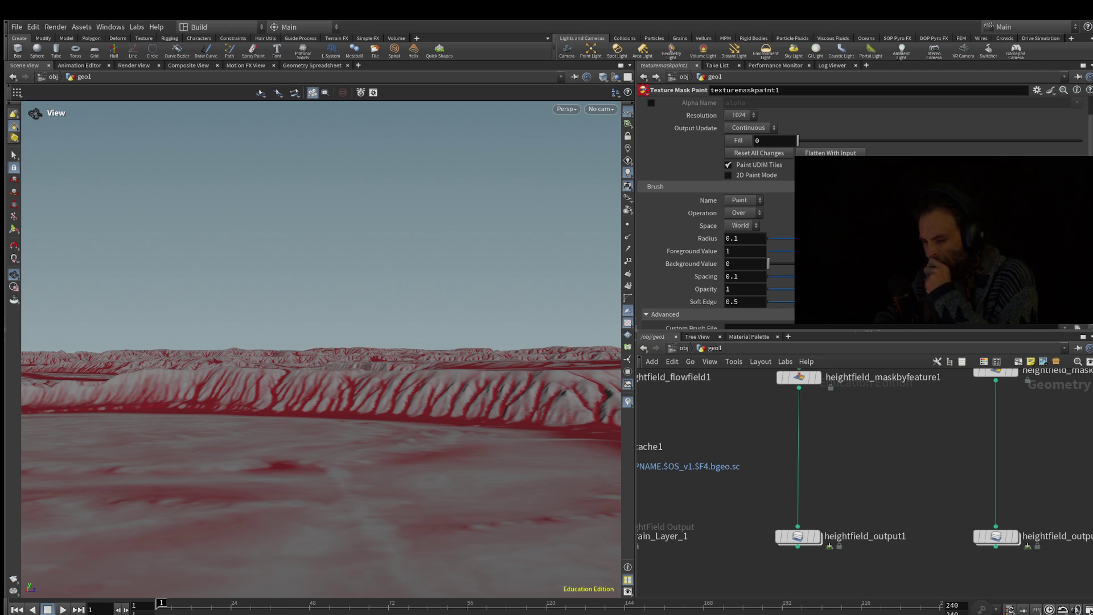
mouse_move(996, 536)
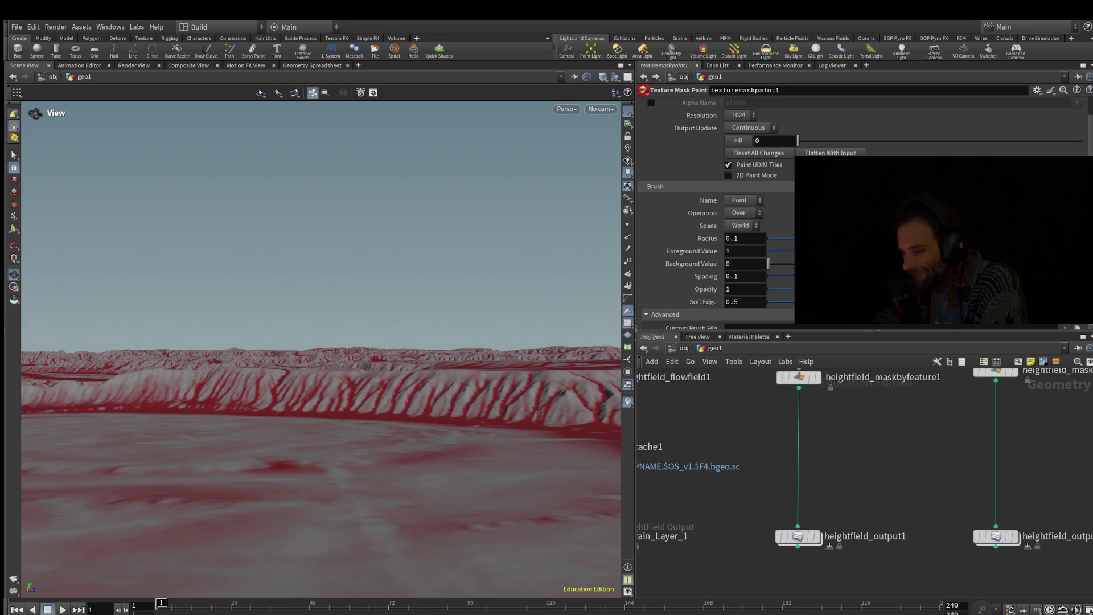
mouse_move(319, 342)
mouse_down()
mouse_move(319, 262)
mouse_move(328, 347)
mouse_move(328, 331)
mouse_up()
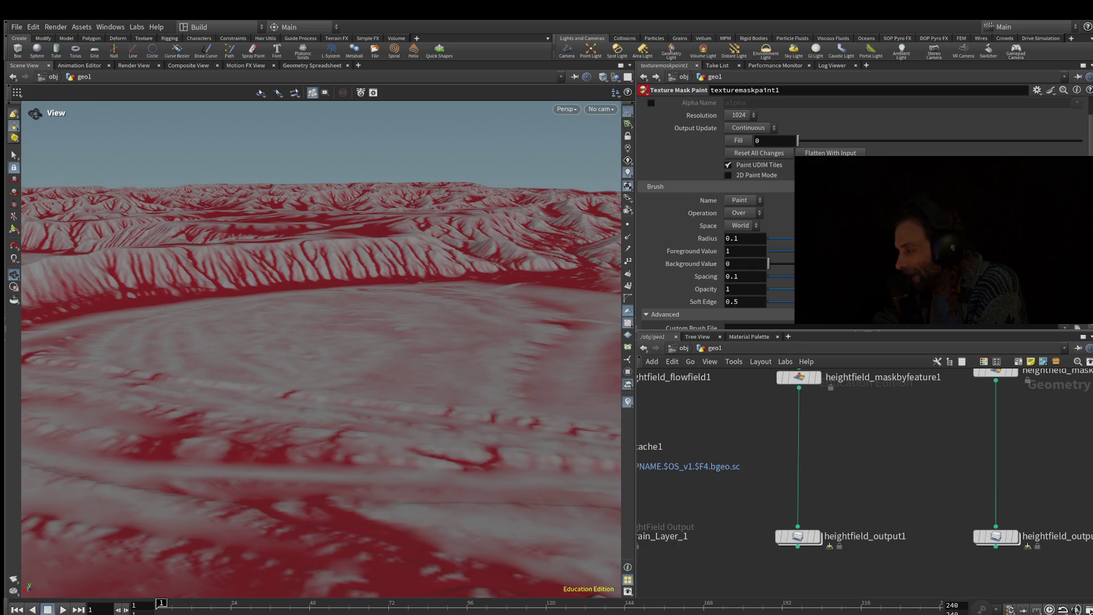
Step: Move texturemaskpaint1 left beneath heightfield_output1 and drop a Channel node below the output
middle_drag(855, 456, 810, 516)
mouse_move(1012, 405)
mouse_down()
mouse_move(941, 440)
mouse_move(772, 485)
mouse_up()
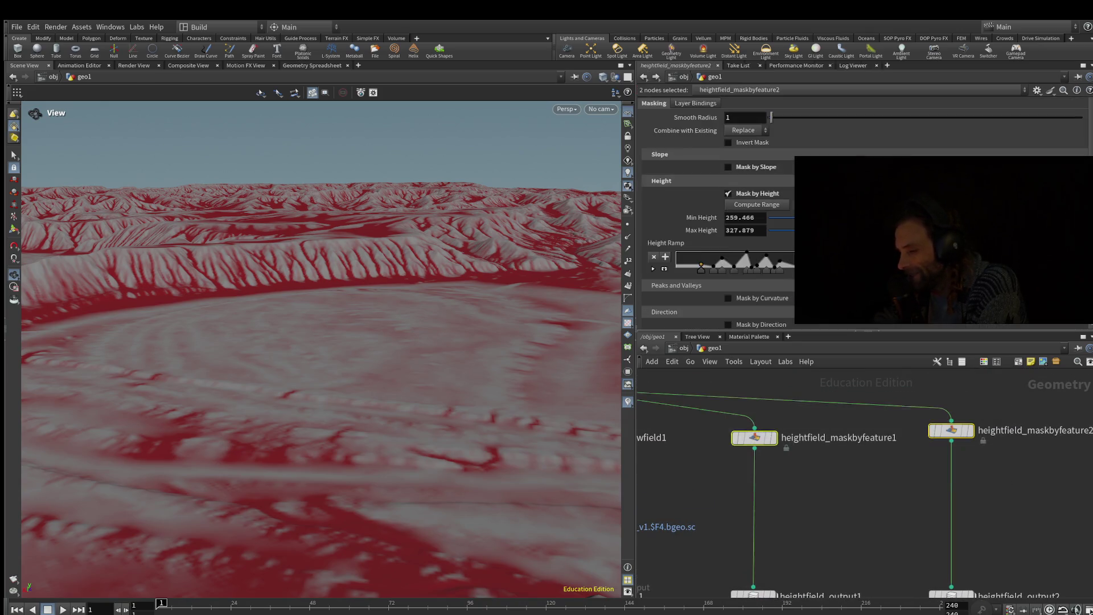
mouse_move(772, 486)
middle_down()
mouse_move(855, 410)
mouse_move(873, 421)
mouse_move(893, 334)
middle_up()
click(883, 377)
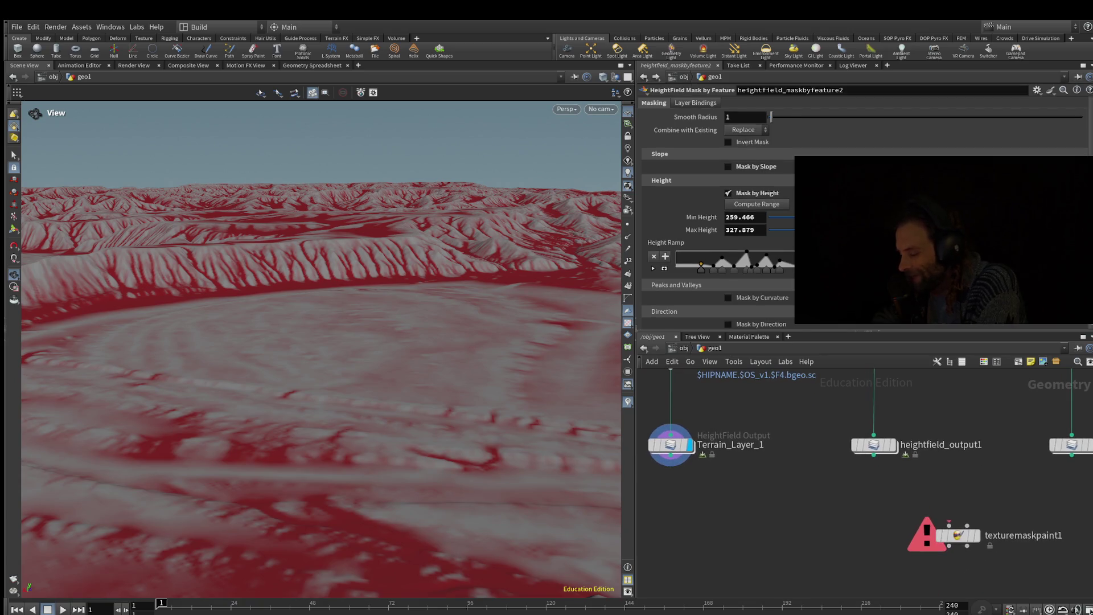
drag(958, 536, 890, 548)
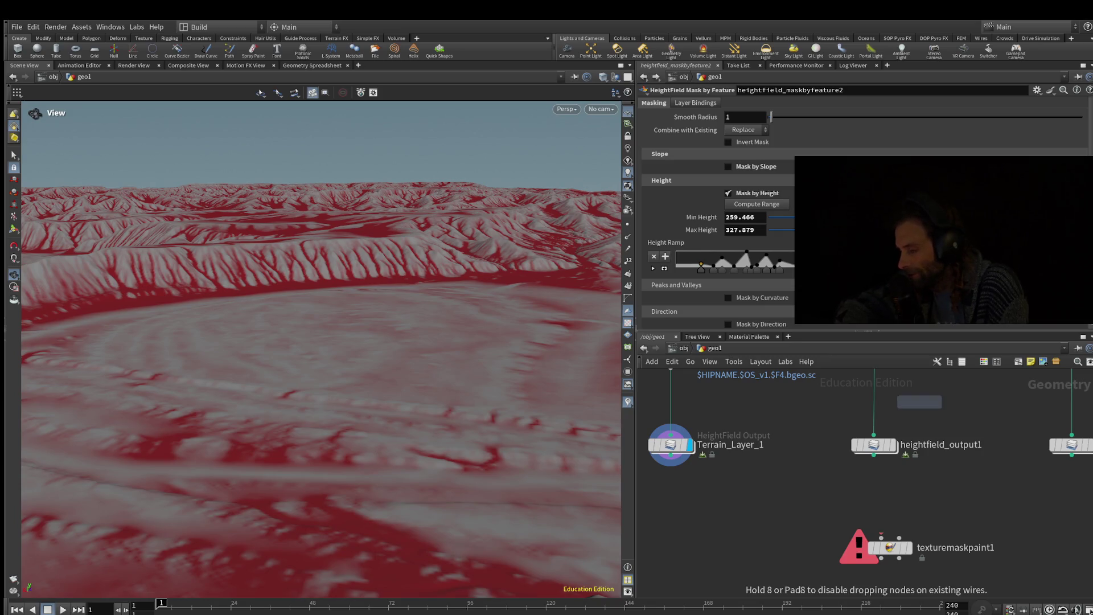
click(874, 496)
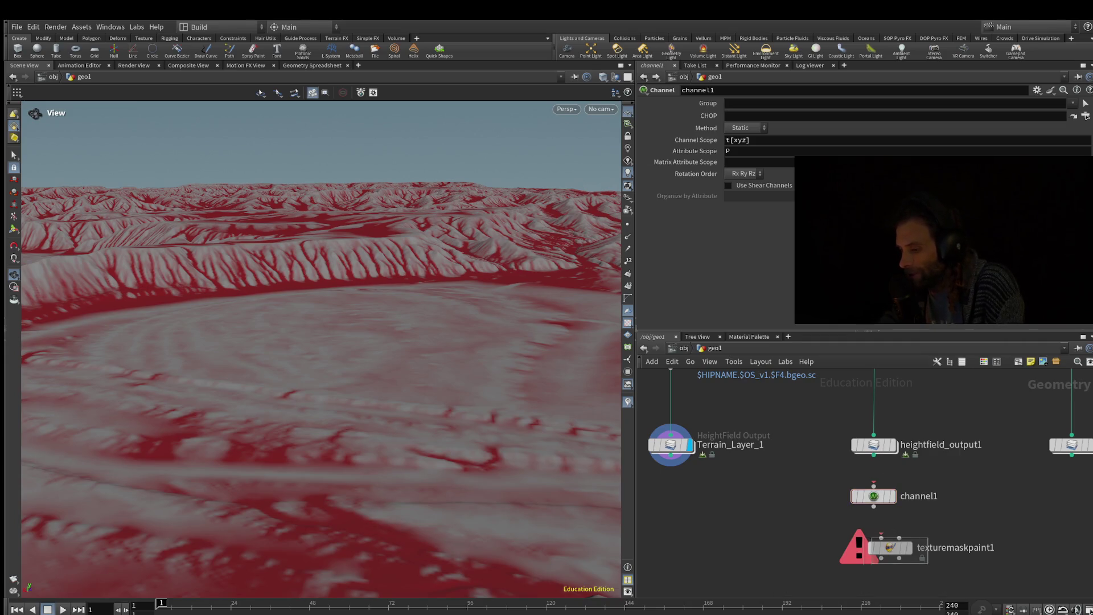
Step: Delete texturemaskpaint1 and the temporary channel1 node from the geo1 network
click(890, 548)
key(Delete)
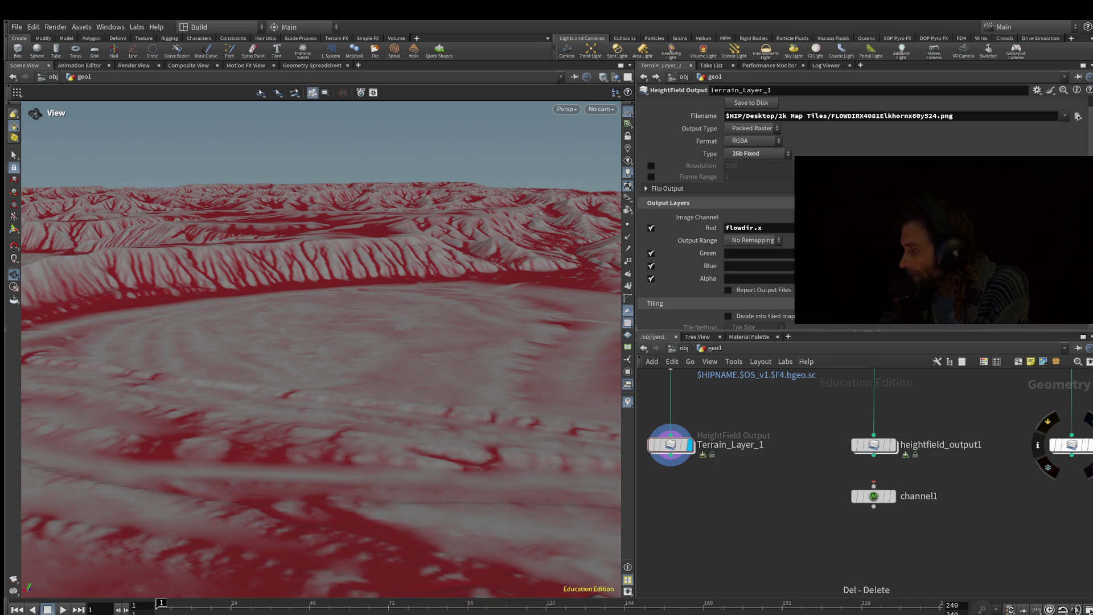
double_click(919, 496)
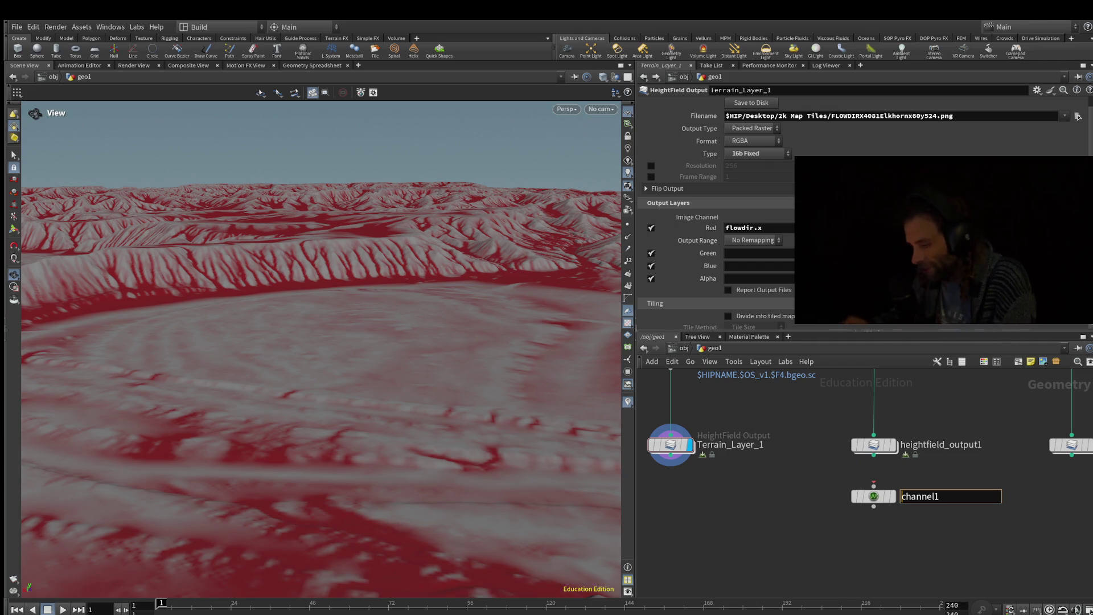
key(Return)
drag(874, 483, 839, 520)
key(Escape)
click(874, 496)
key(Delete)
key(Tab)
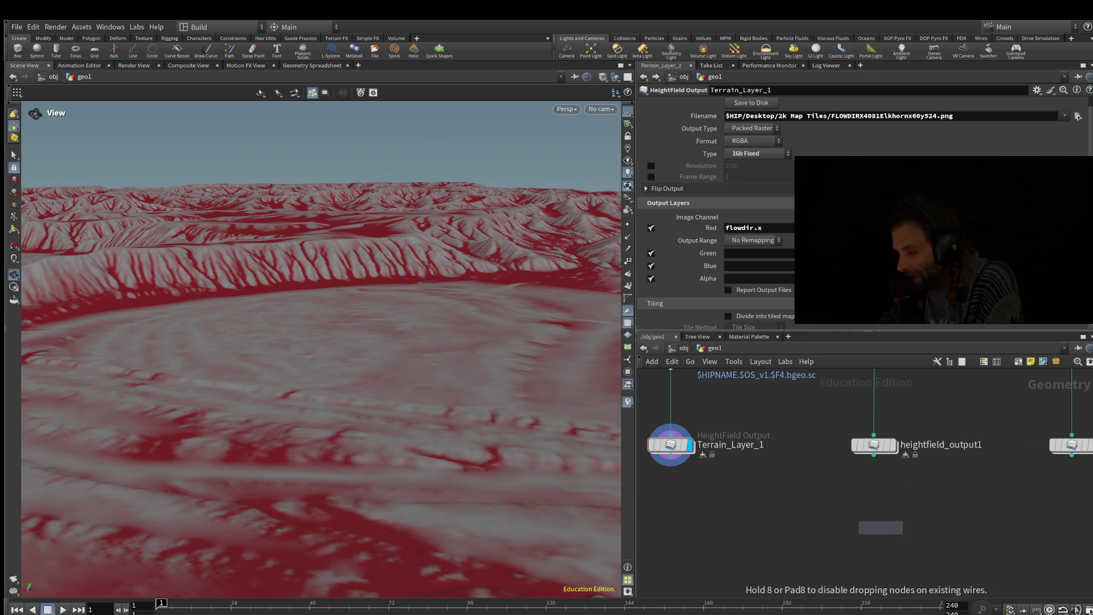
Step: Place a Volume Combine node and wire heightfield_output1 into it
click(881, 527)
middle_drag(881, 527, 834, 518)
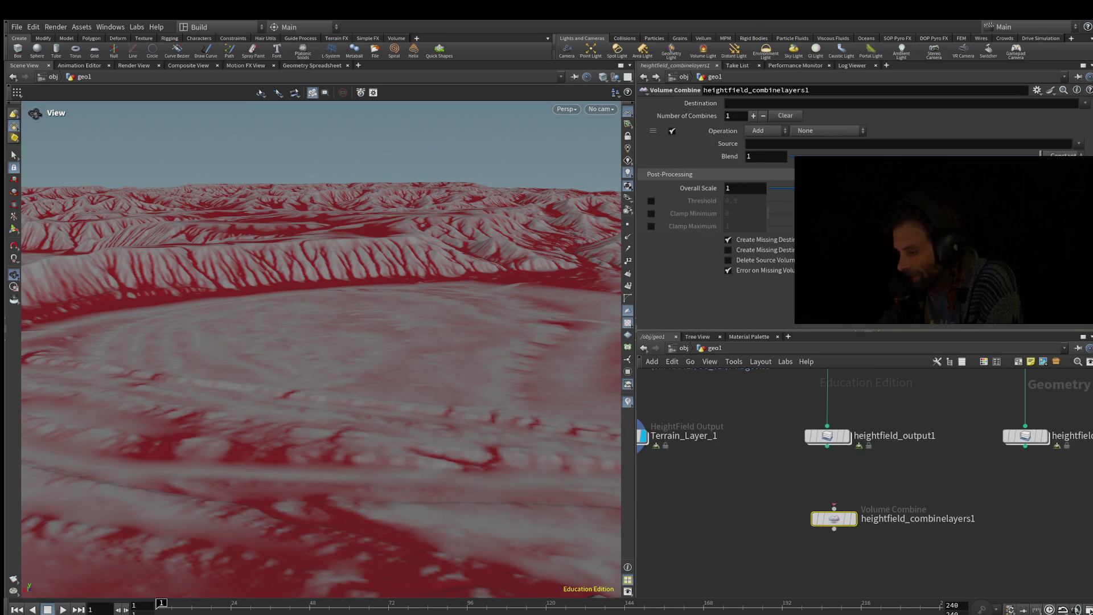
mouse_move(834, 508)
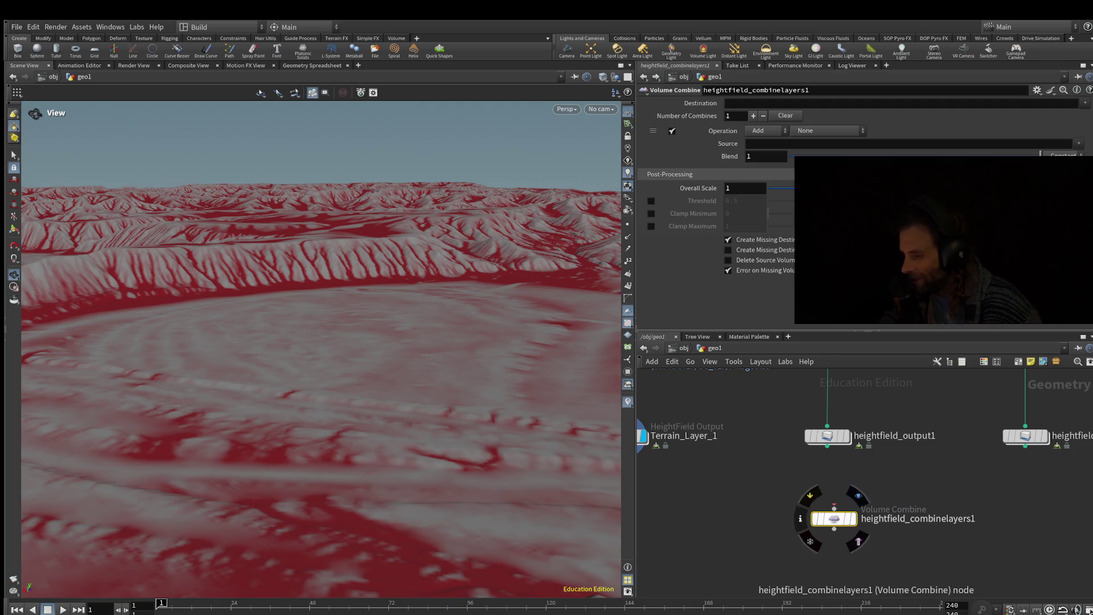
drag(834, 506, 1025, 446)
drag(828, 446, 834, 508)
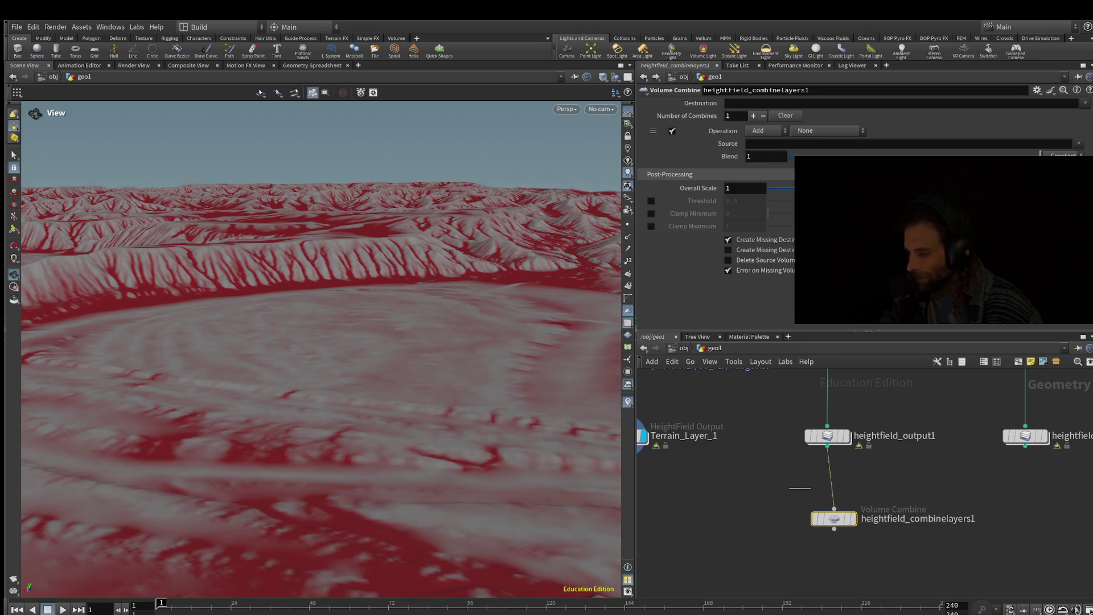
middle_drag(835, 508, 875, 495)
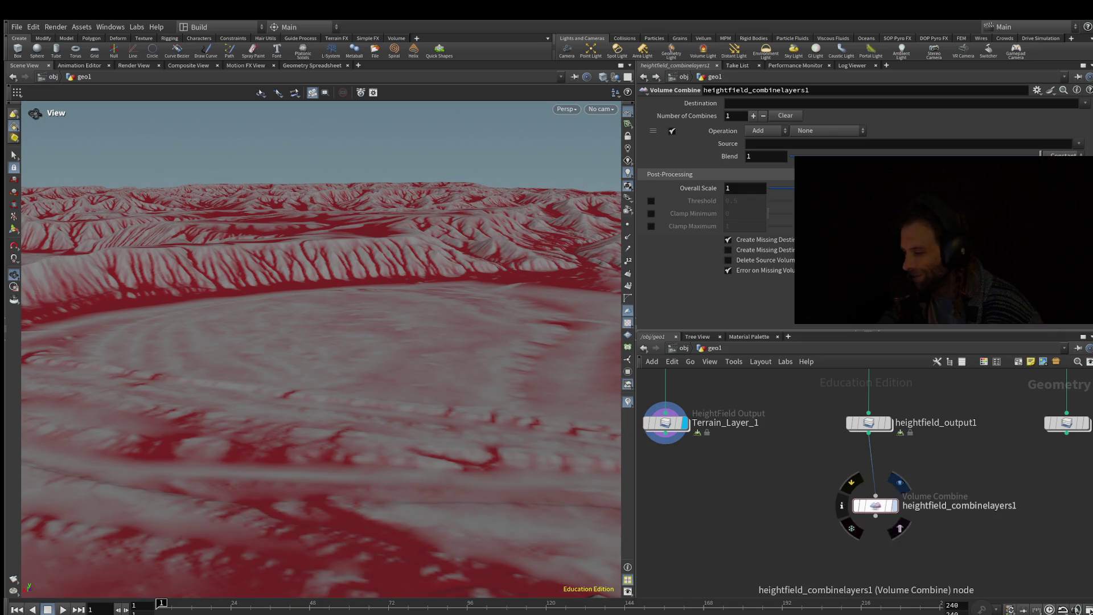
mouse_move(875, 506)
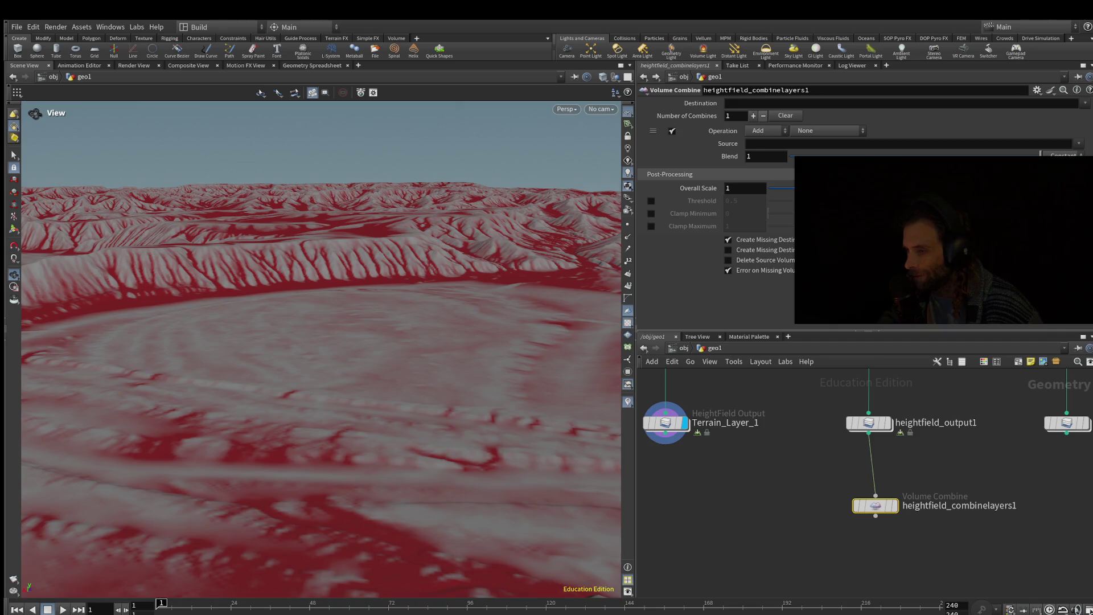
Step: Set Number of Combines to 3, feed Terrain_Layer_1 in, and set the first source to flow
click(753, 115)
click(754, 116)
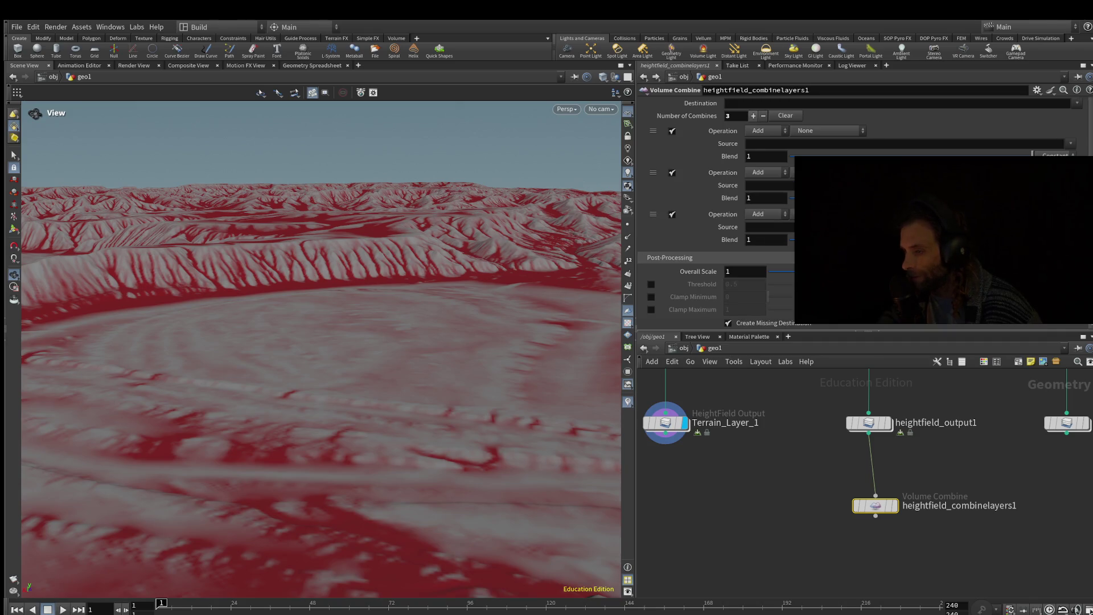
drag(665, 441, 876, 496)
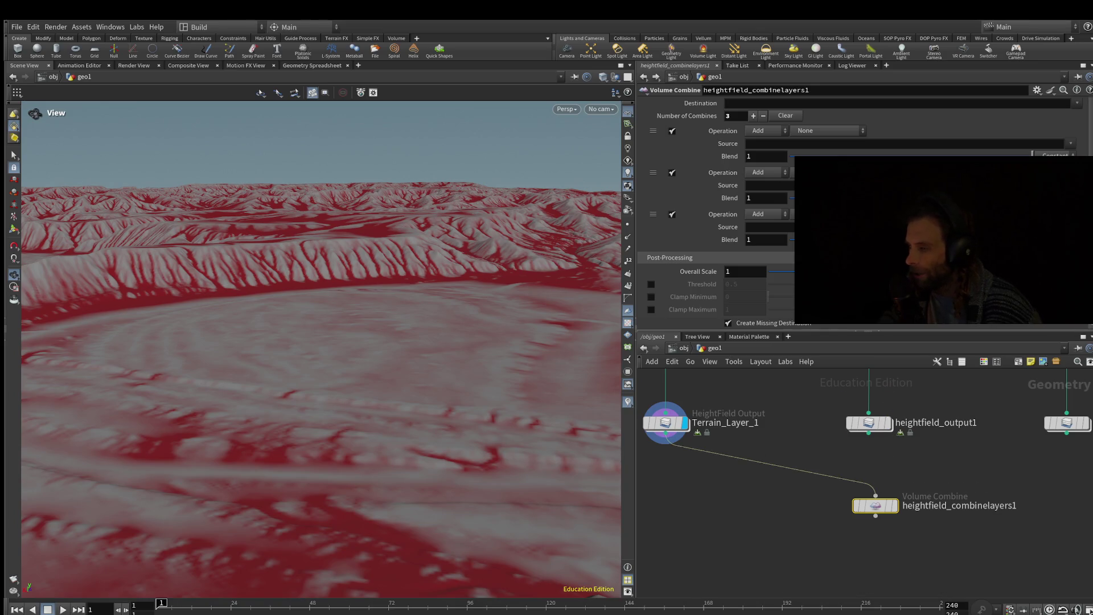
click(751, 143)
text(flow)
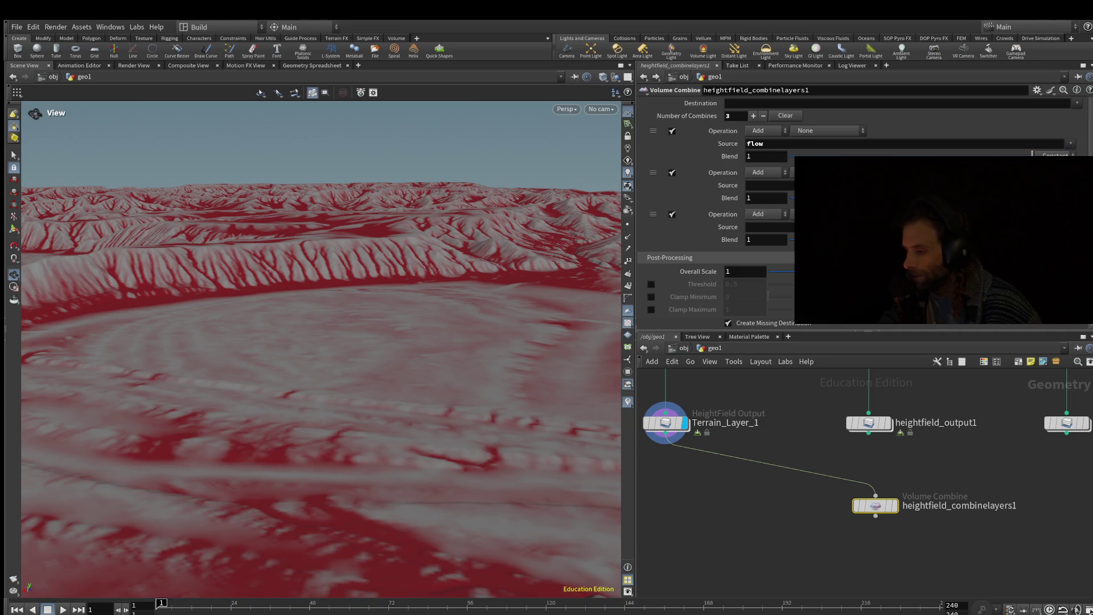
click(869, 423)
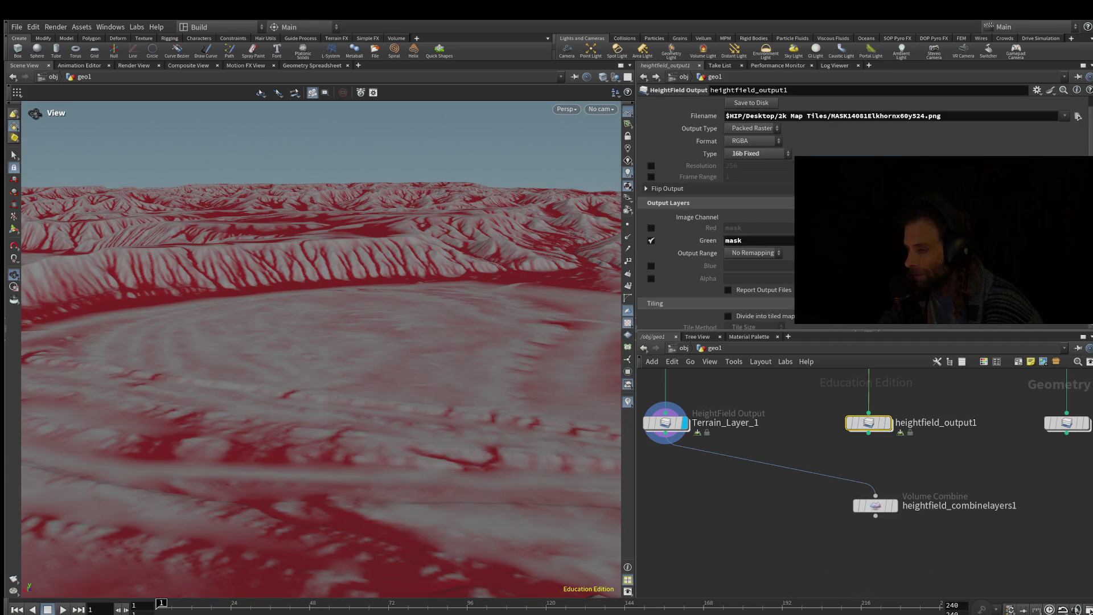
Step: Try heightfield_output1 and then heightfield_output2 as heightfield_combinelayers1's input
click(665, 422)
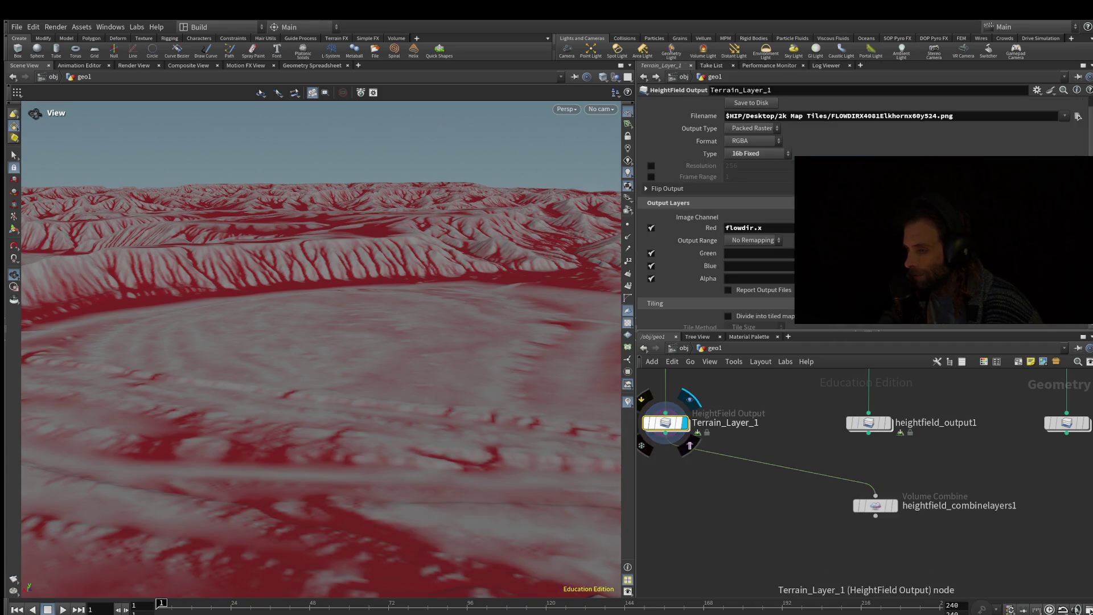
click(875, 505)
drag(869, 433, 876, 495)
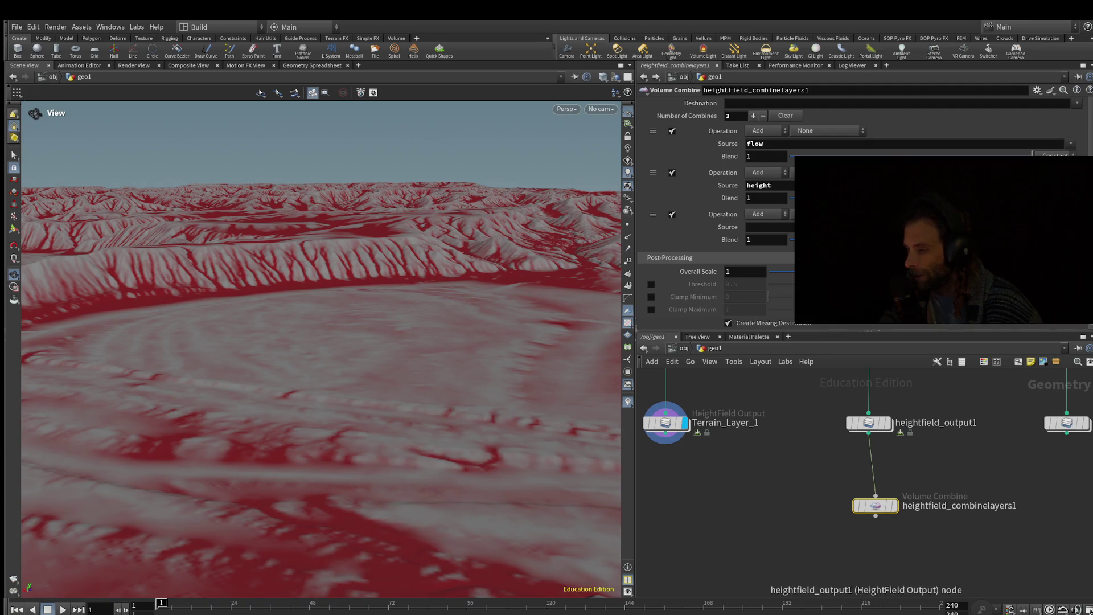
middle_drag(911, 455, 859, 461)
click(1013, 429)
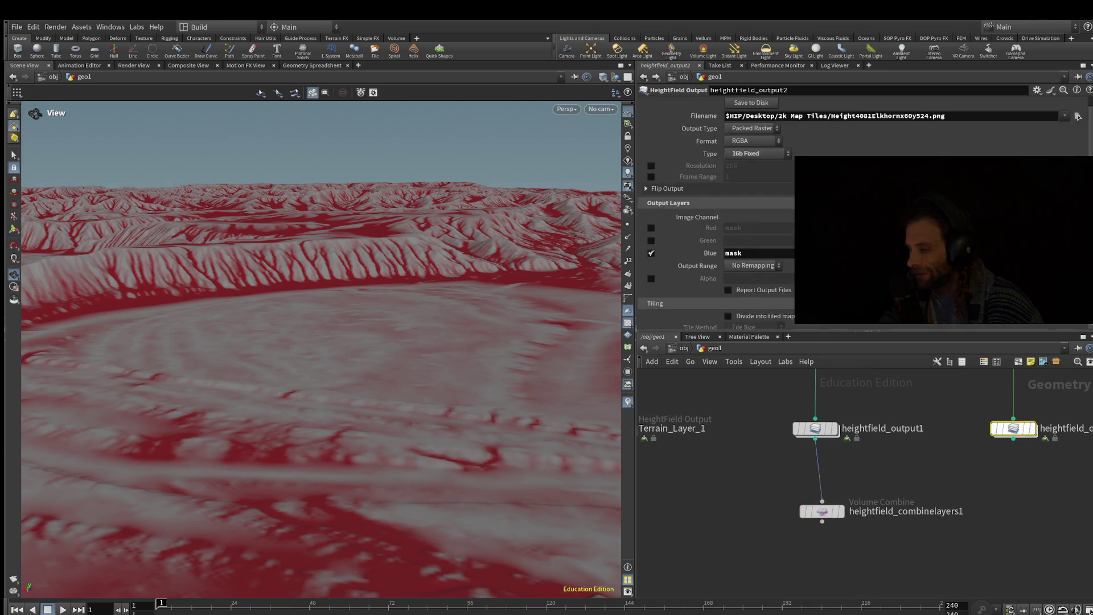
click(822, 511)
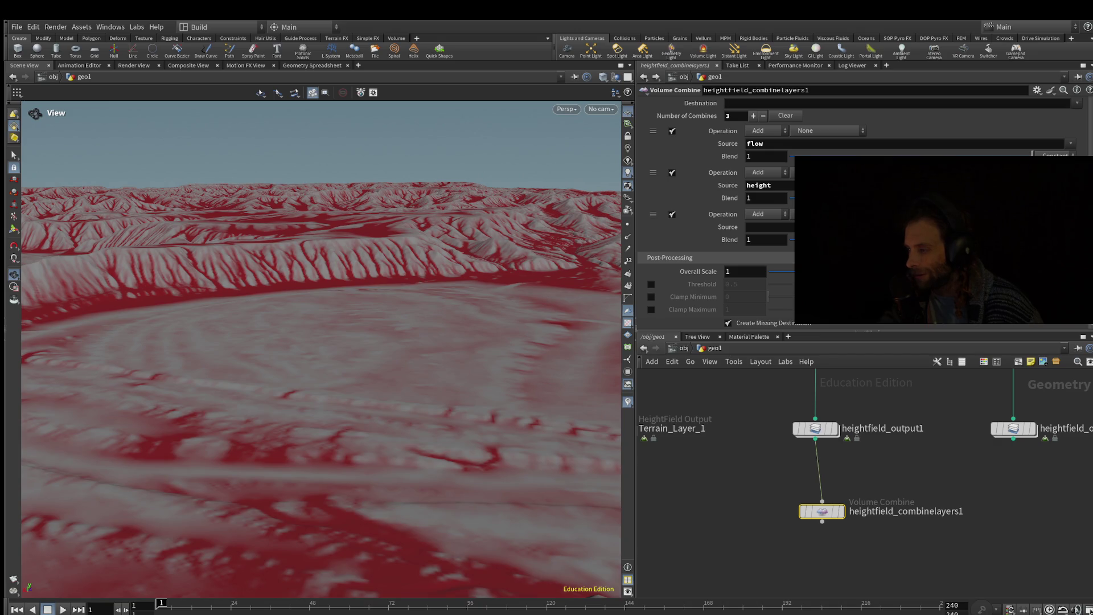
drag(1014, 440, 822, 501)
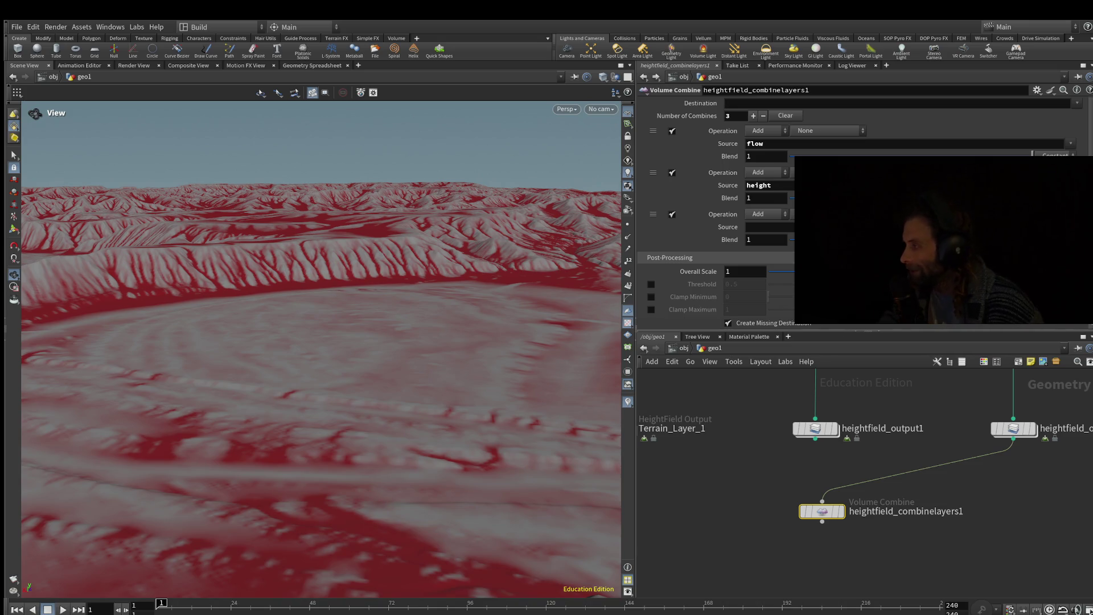
Step: Reconnect heightfield_output1, then delete heightfield_combinelayers1 and frame the whole network
middle_drag(740, 467, 804, 445)
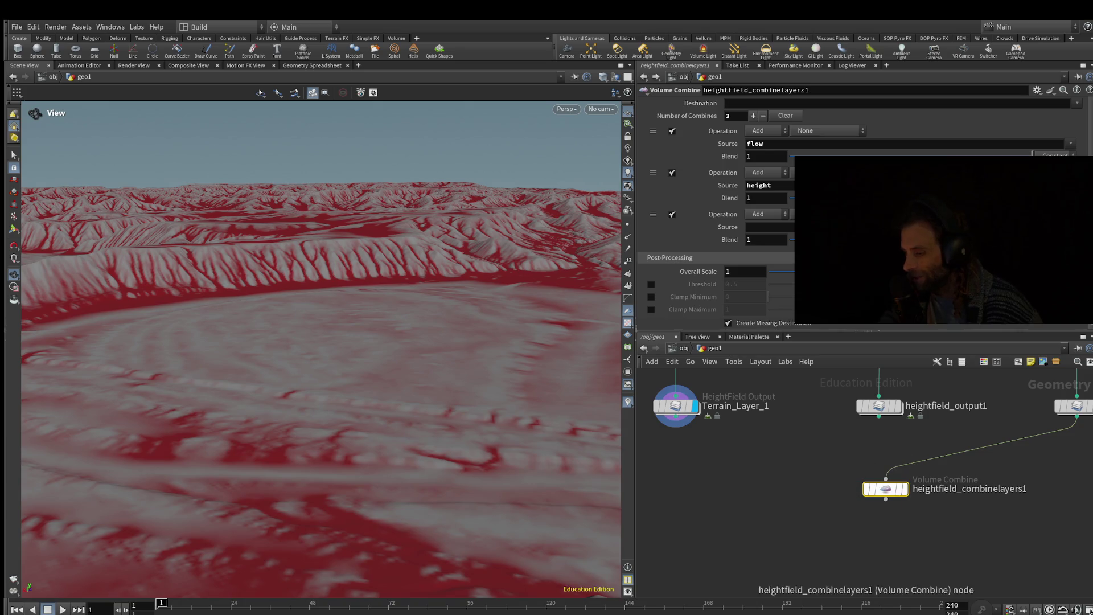
drag(879, 417, 887, 478)
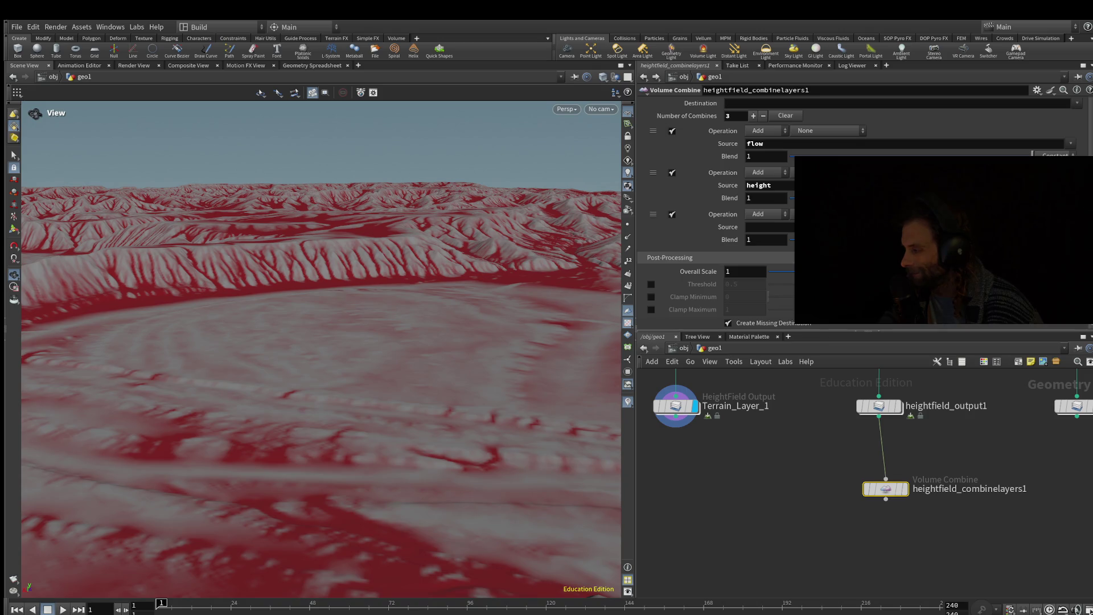
middle_drag(855, 456, 789, 471)
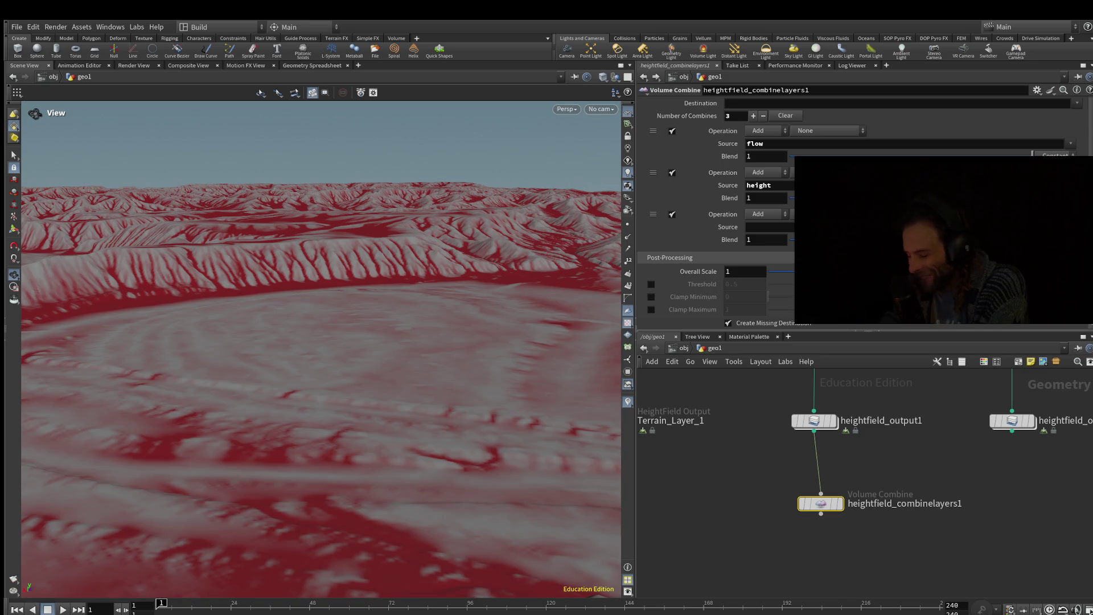
key(Delete)
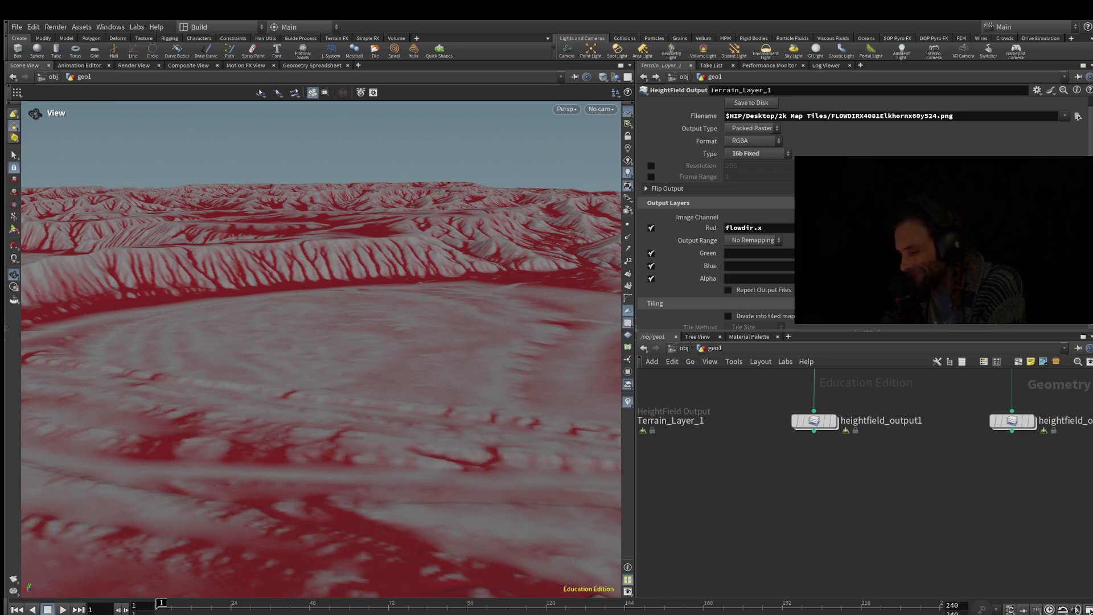
key(h)
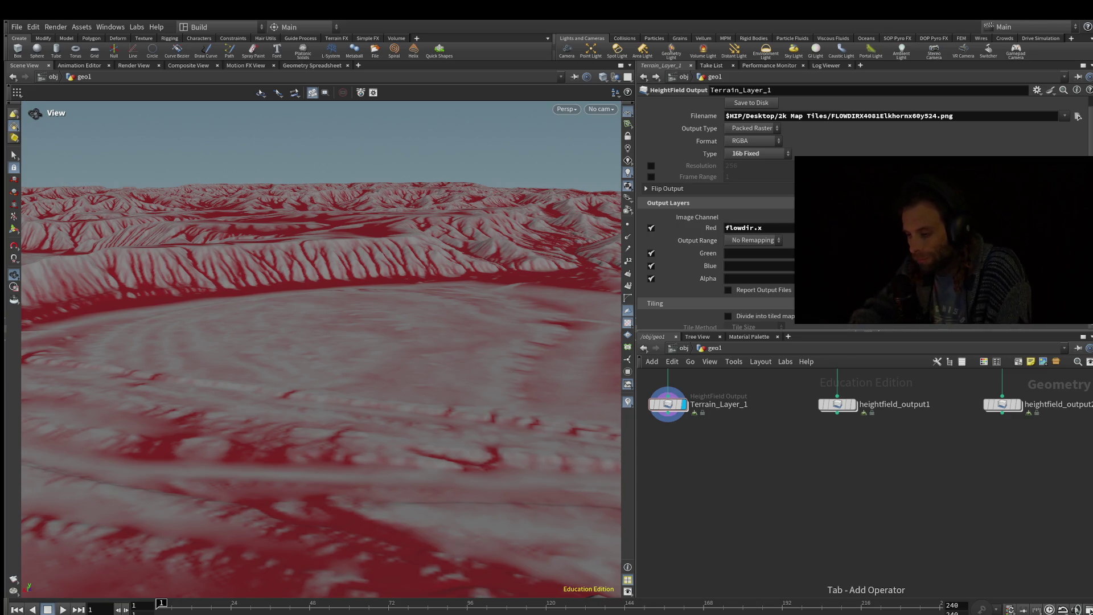
Step: Add heightfield_layer1 with Terrain_Layer_1 as base terrain and heightfield_output1 as the layer
key(ctrl+v)
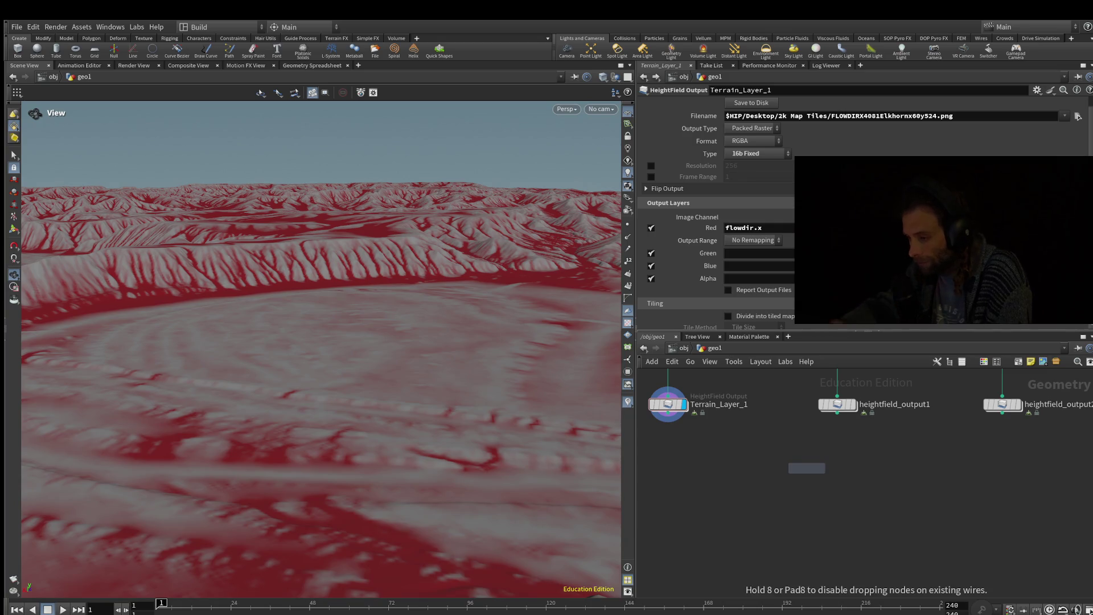
click(864, 467)
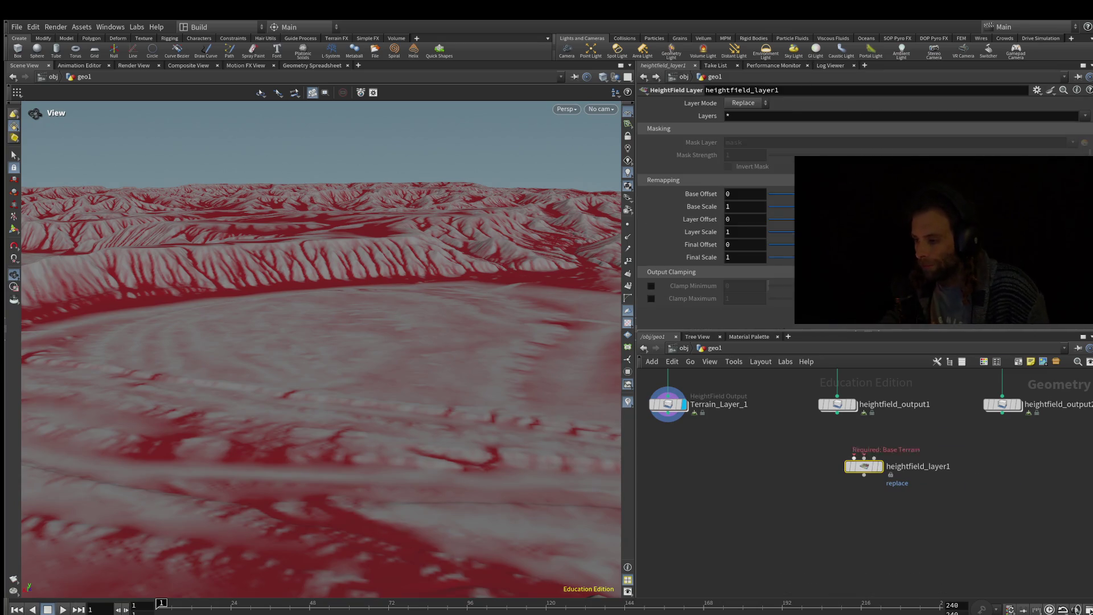
drag(864, 466, 857, 466)
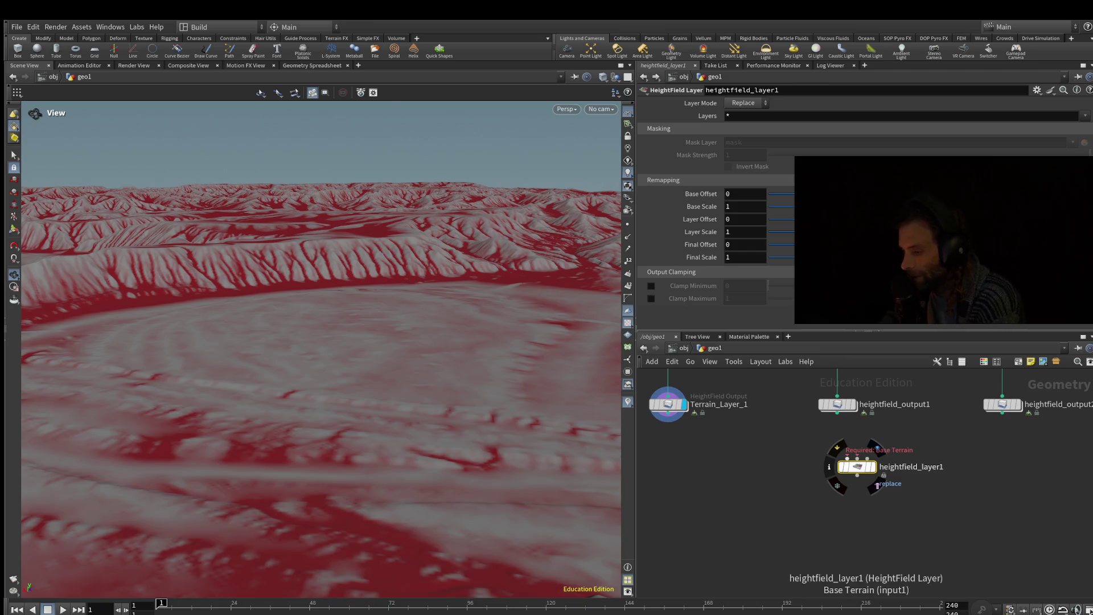
drag(670, 420, 848, 457)
mouse_move(837, 413)
mouse_down()
mouse_move(857, 457)
mouse_move(840, 479)
mouse_up()
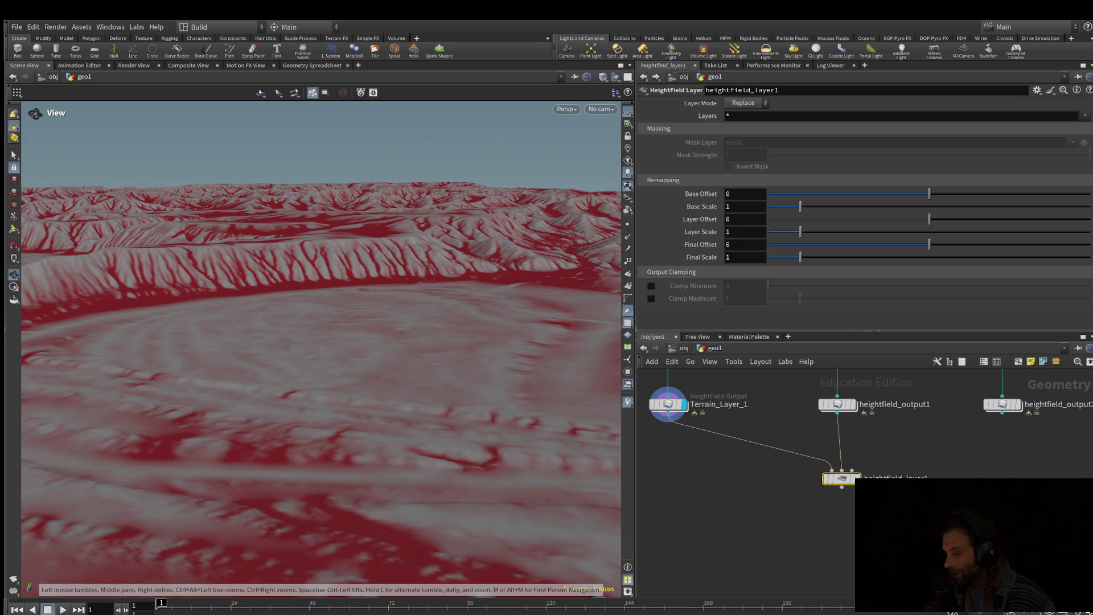
drag(635, 200, 538, 200)
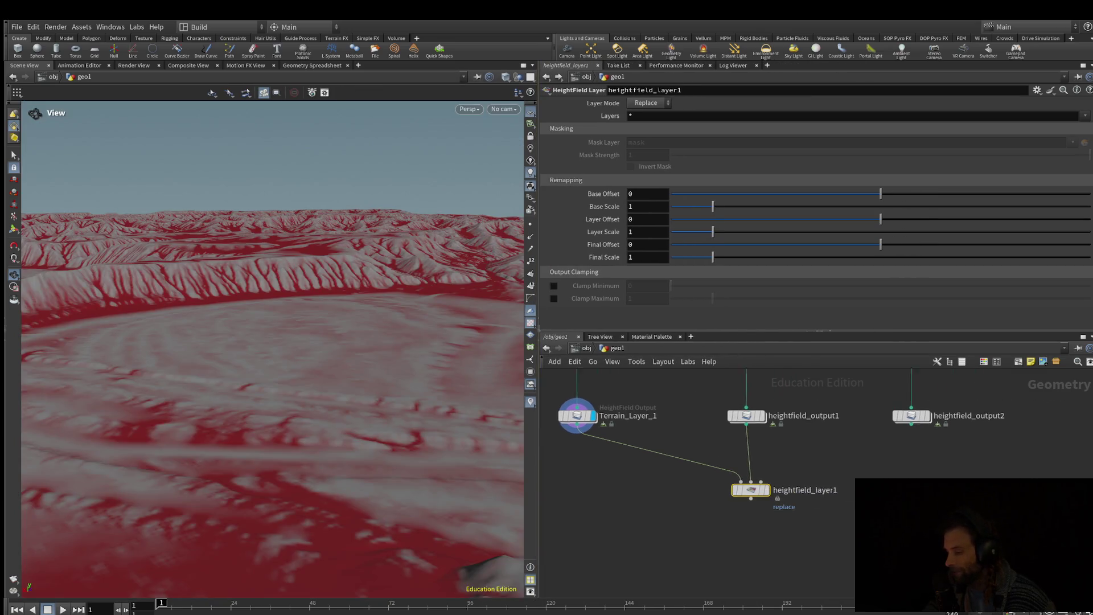
Step: Wire heightfield_output2 into heightfield_layer1's Mask input, enabling Mask Layer "mask" at strength 1
scroll(791, 543, down, 5)
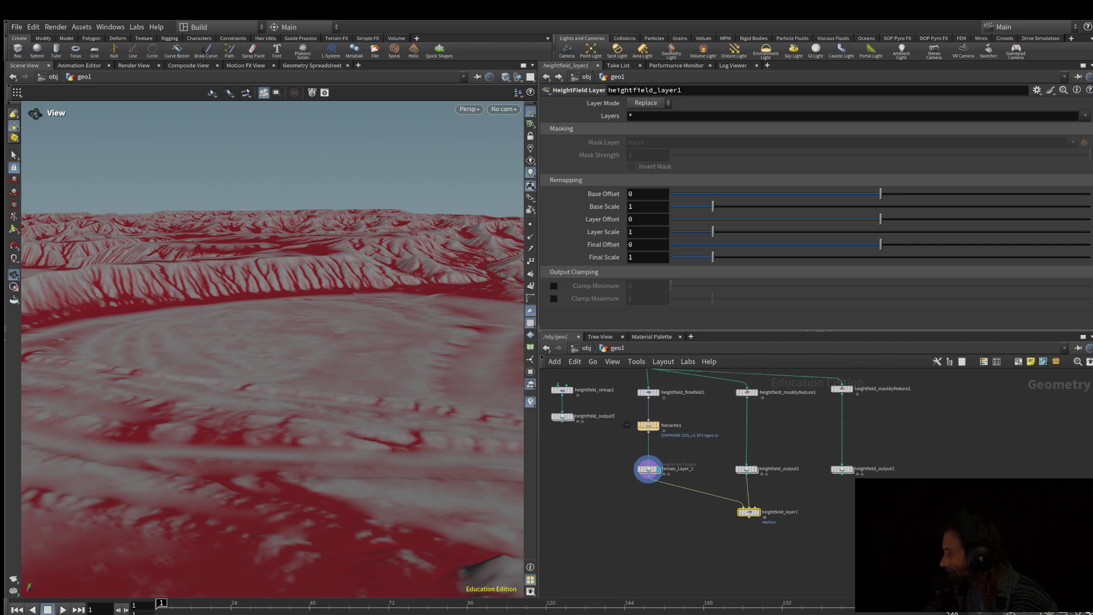
scroll(831, 484, down, 1)
middle_drag(836, 471, 804, 488)
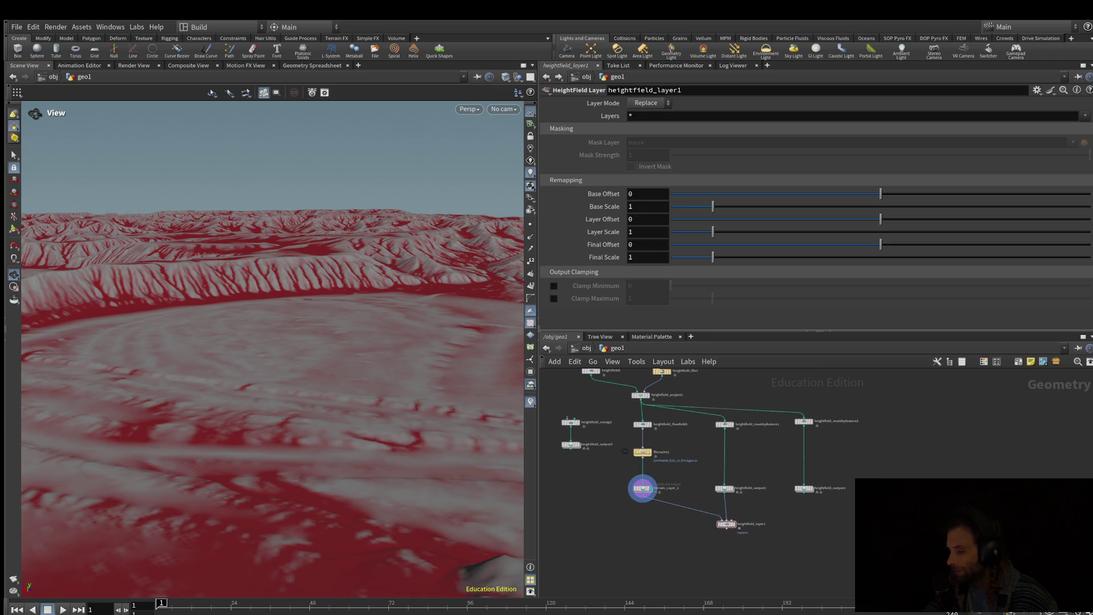
scroll(604, 484, up, 1)
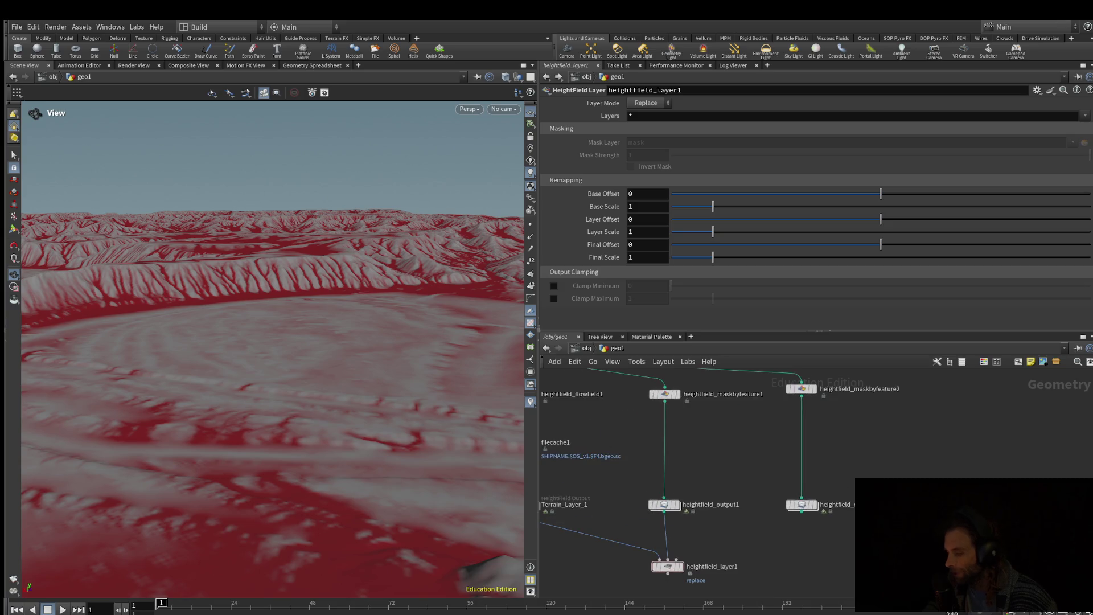
middle_drag(817, 557, 709, 505)
mouse_move(718, 526)
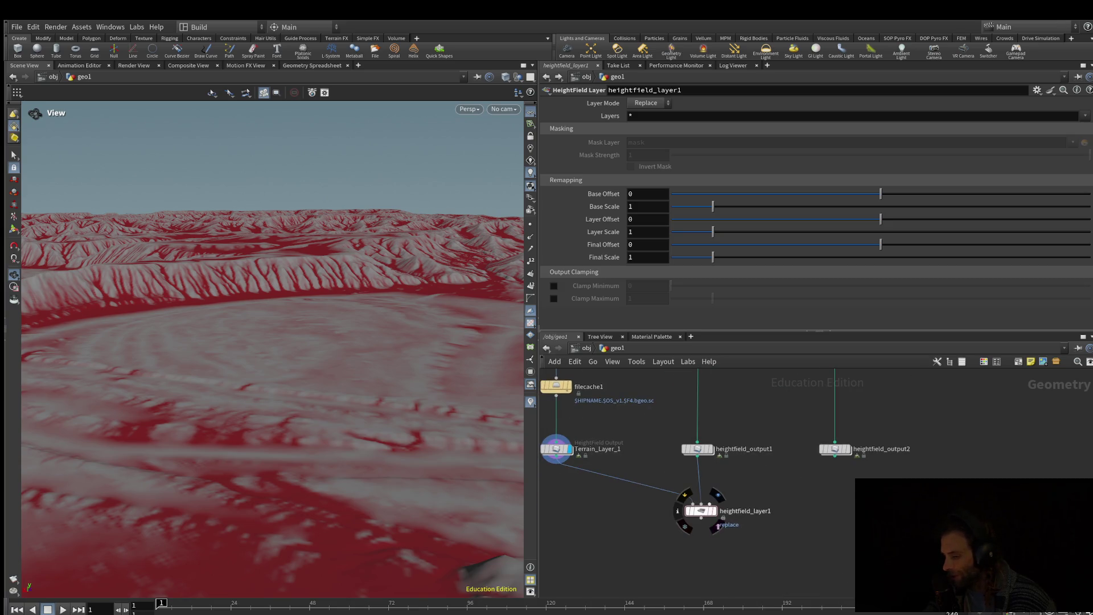
drag(718, 526, 834, 463)
middle_drag(557, 448, 608, 409)
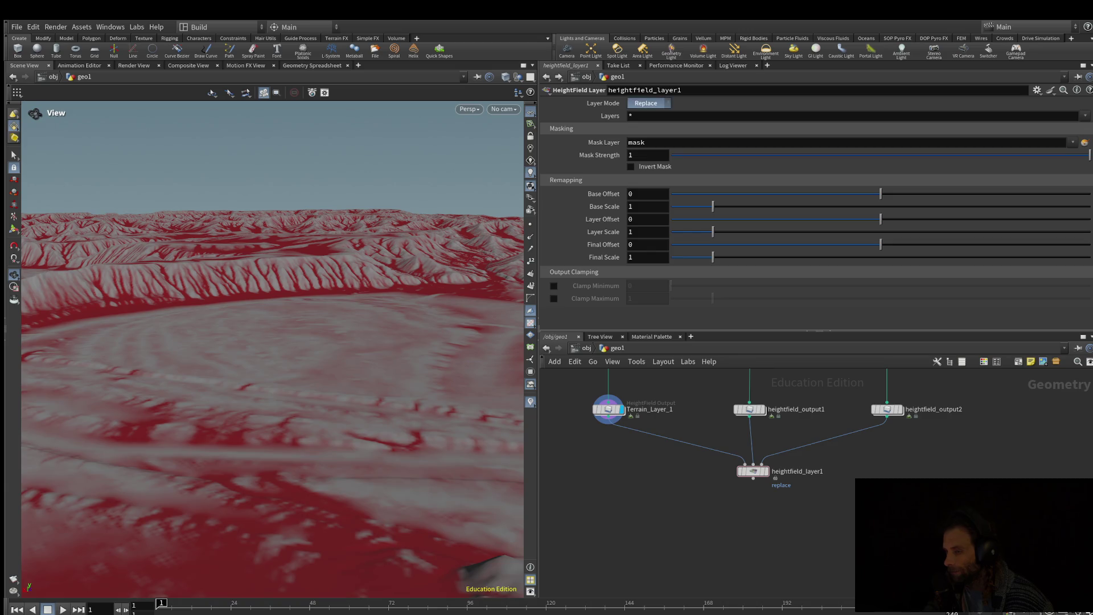
Step: Switch heightfield_layer1's Layer Mode from Replace to Add, then review Terrain_Layer_1 and heightfield_output1
drag(646, 103, 646, 116)
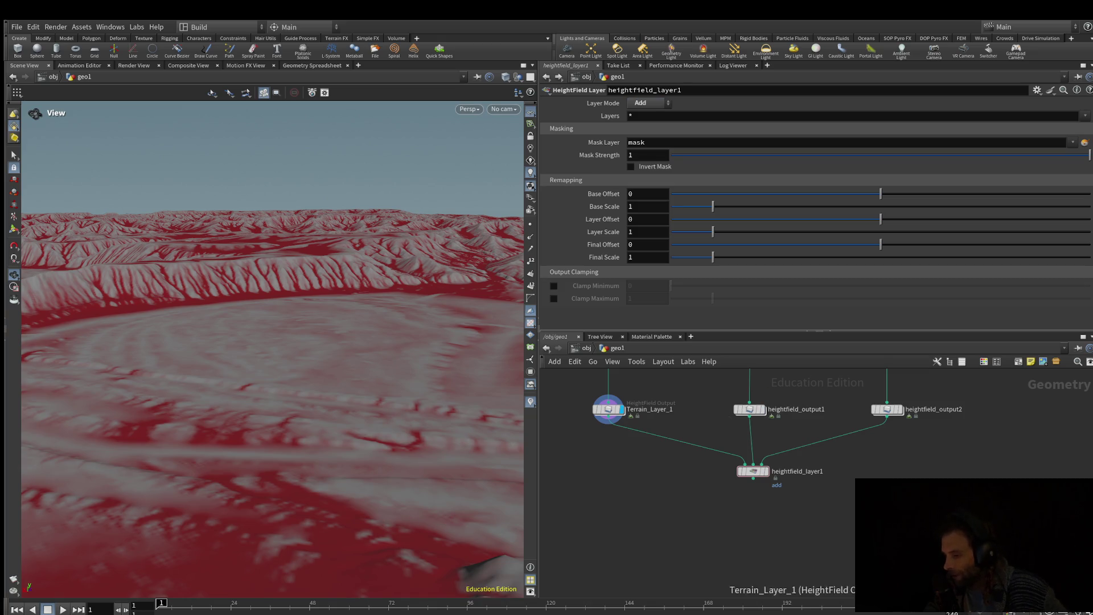
click(608, 409)
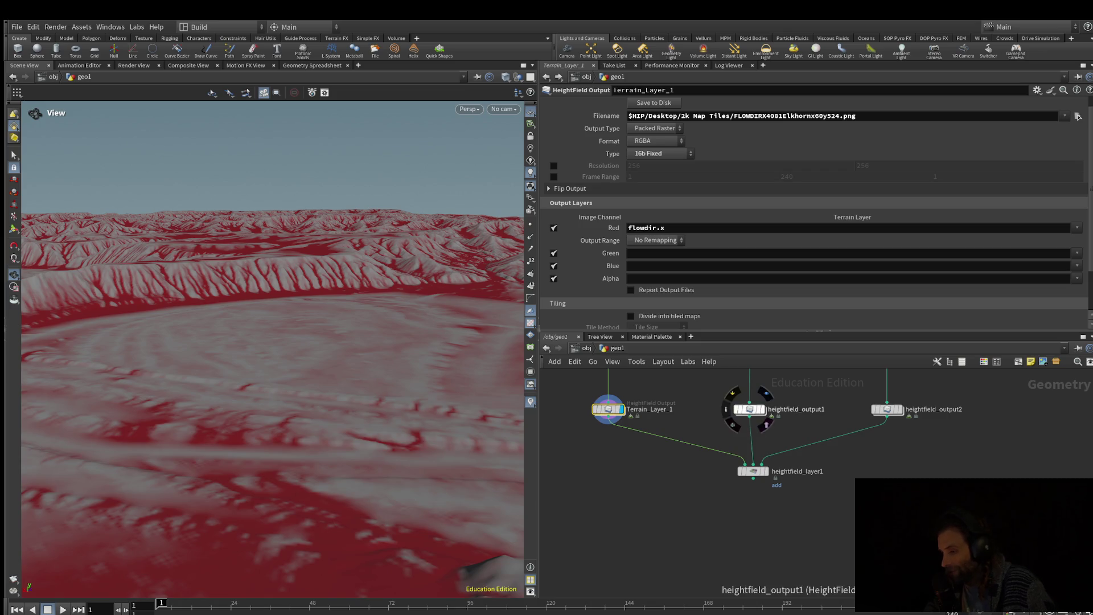
click(750, 410)
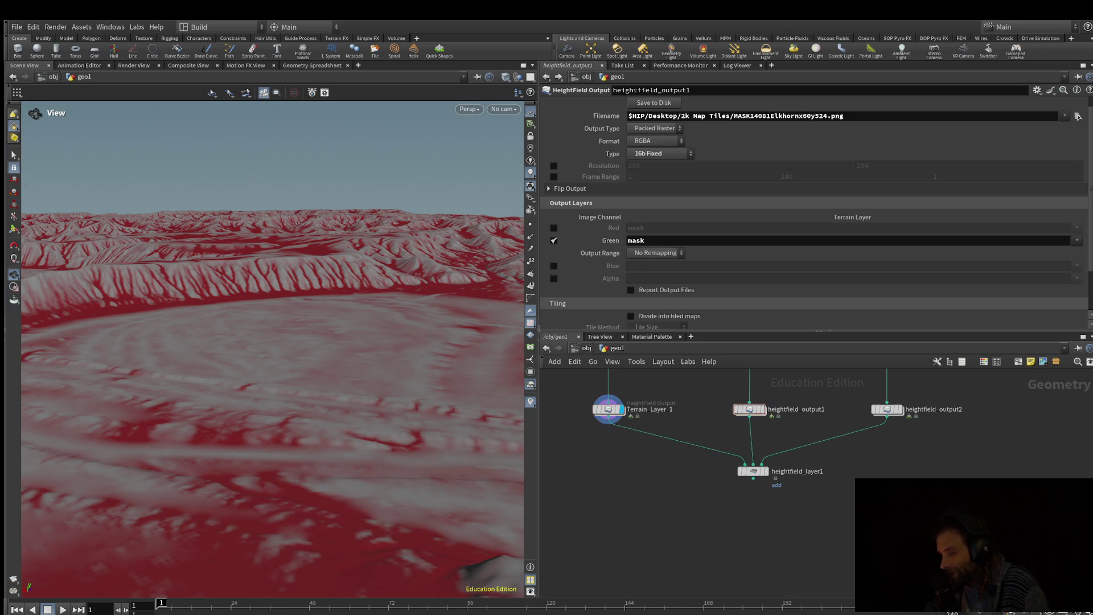
scroll(750, 410, down, 1)
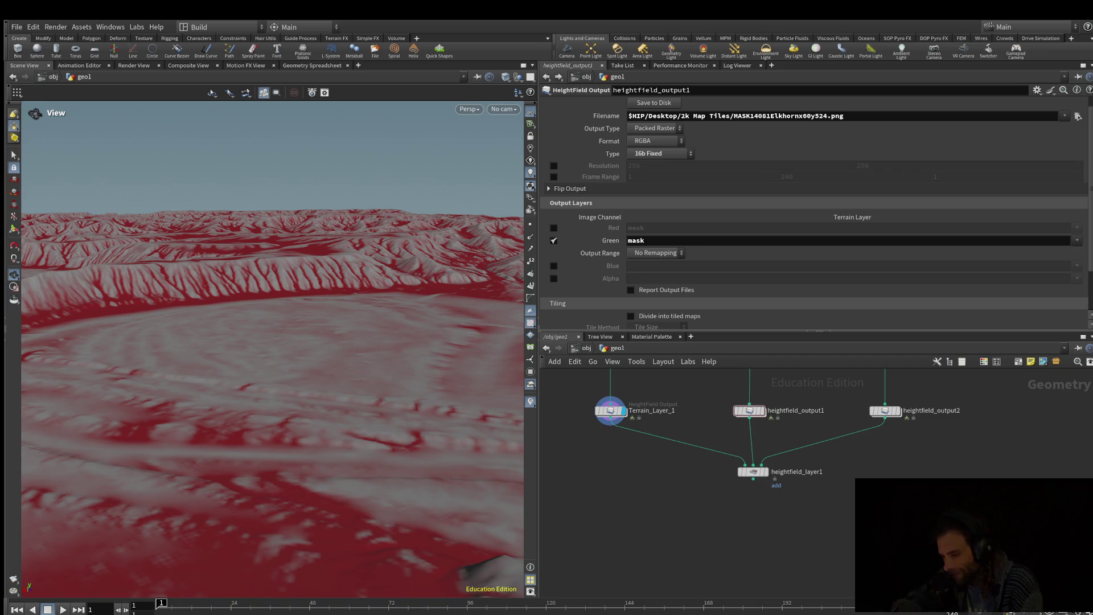
scroll(716, 533, up, 2)
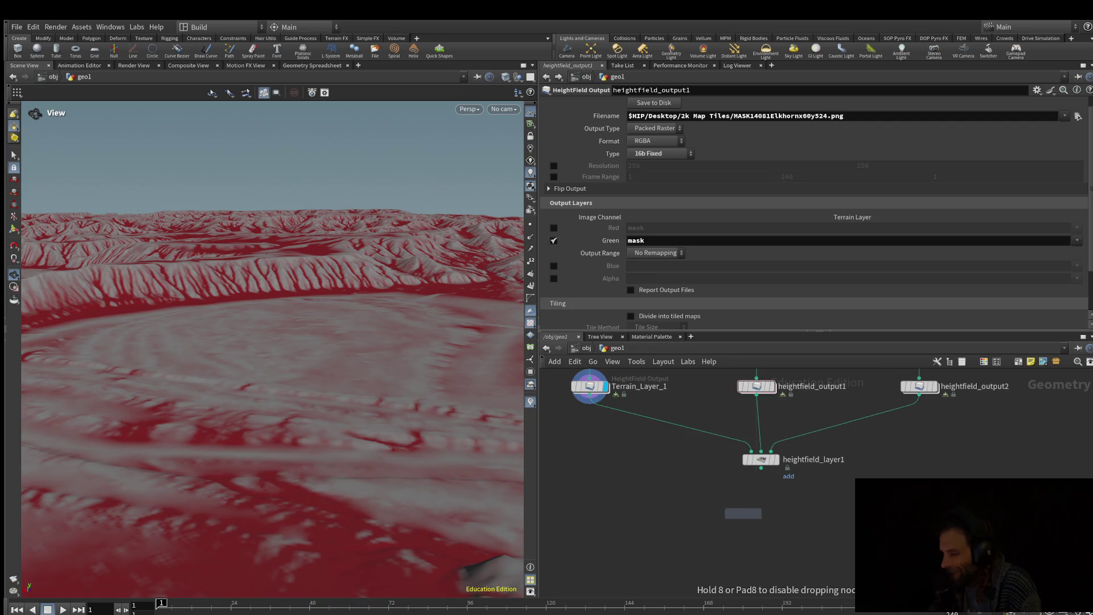
Step: Add heightfield_output4 fed by heightfield_layer1, writing flowdir.x to red as 16b Fixed
click(743, 513)
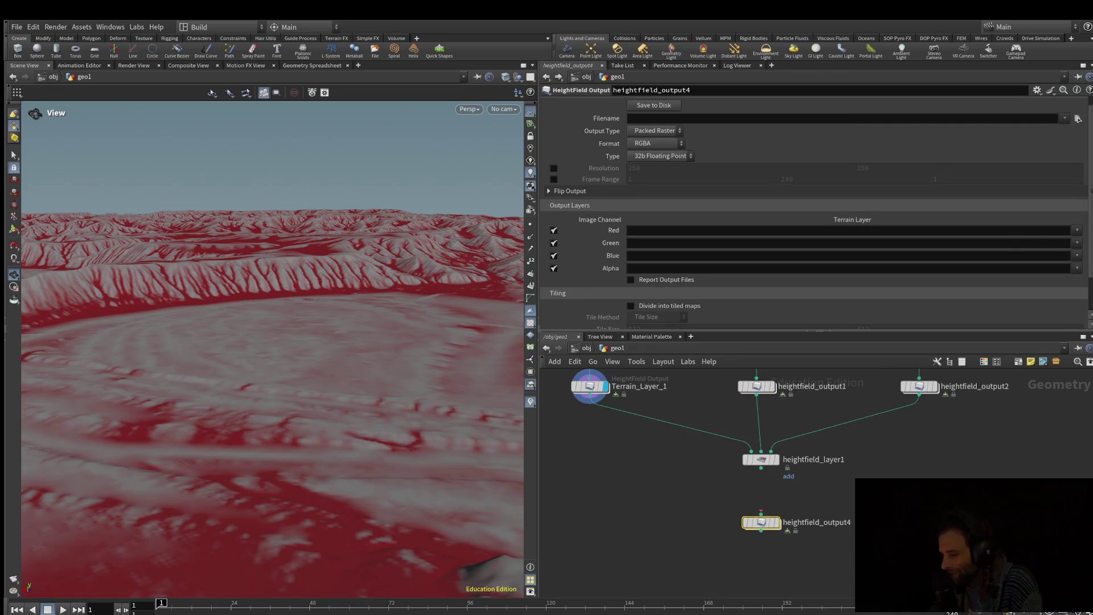
drag(761, 467, 761, 512)
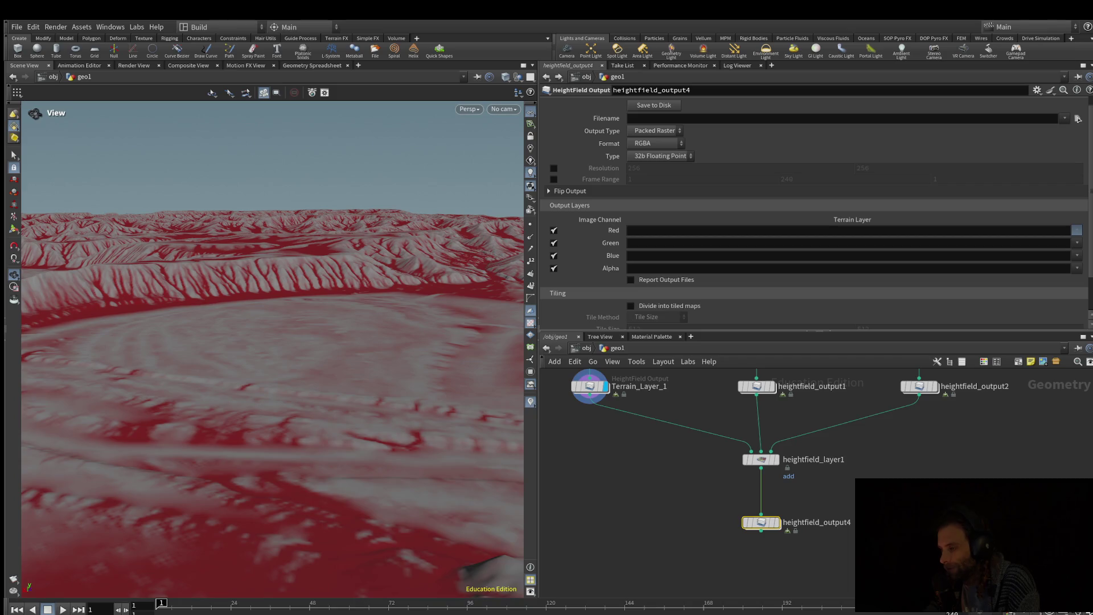
click(1077, 230)
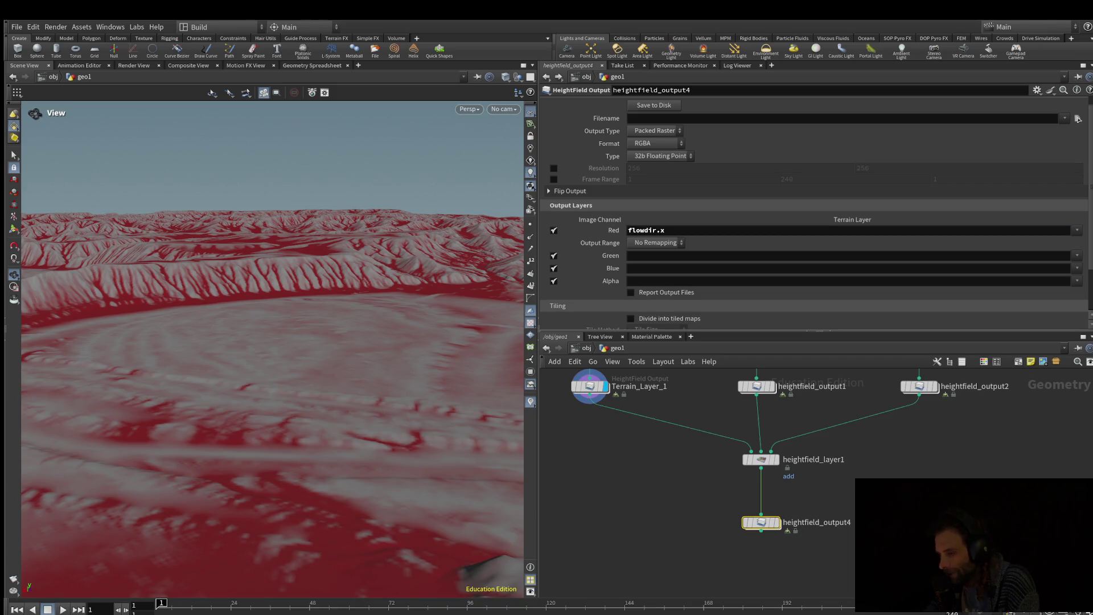
click(660, 155)
click(661, 145)
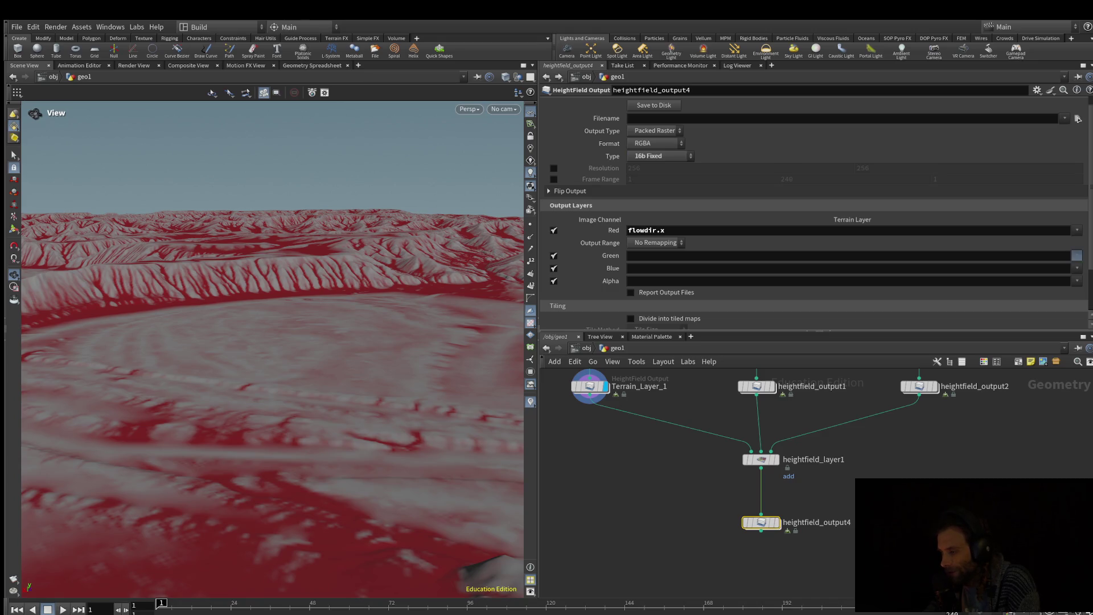
Step: Turn off the alpha channel and view heightfield_output2's terrain in the viewport
click(848, 255)
click(554, 281)
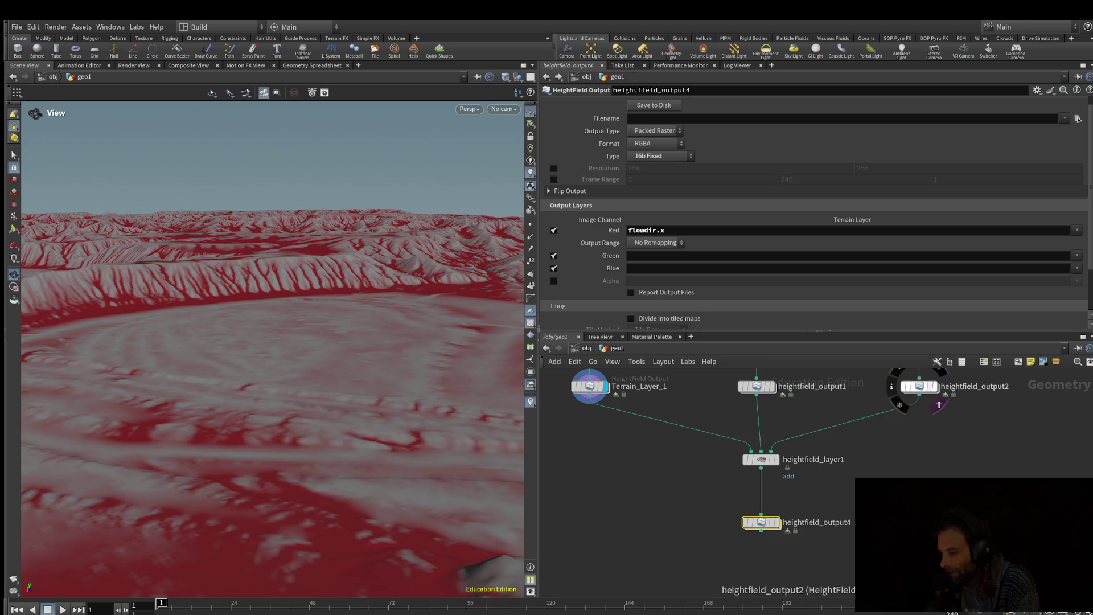
click(934, 386)
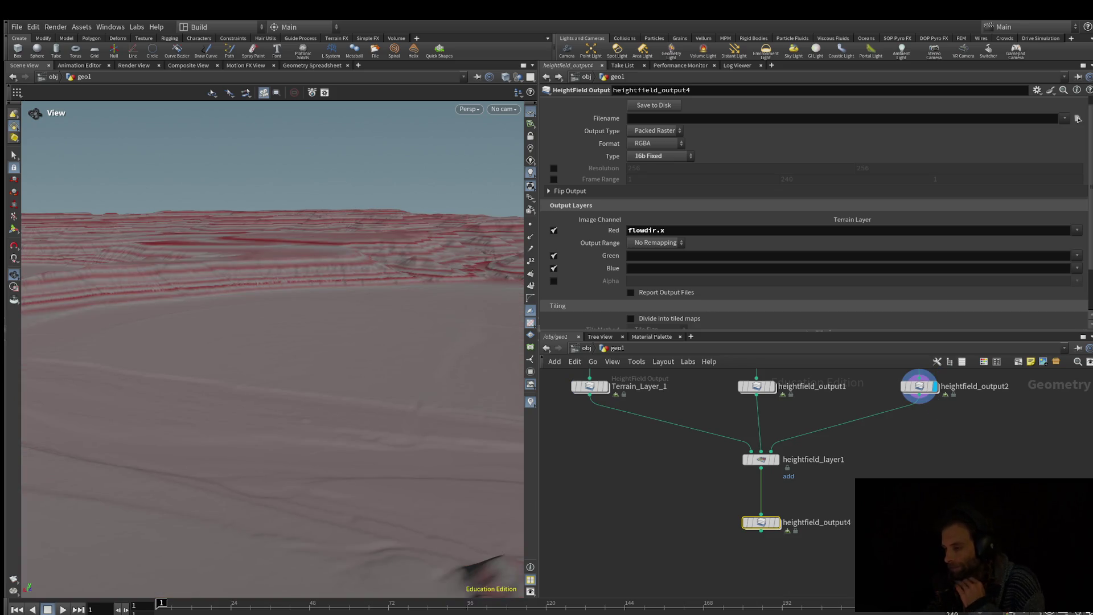
key(i)
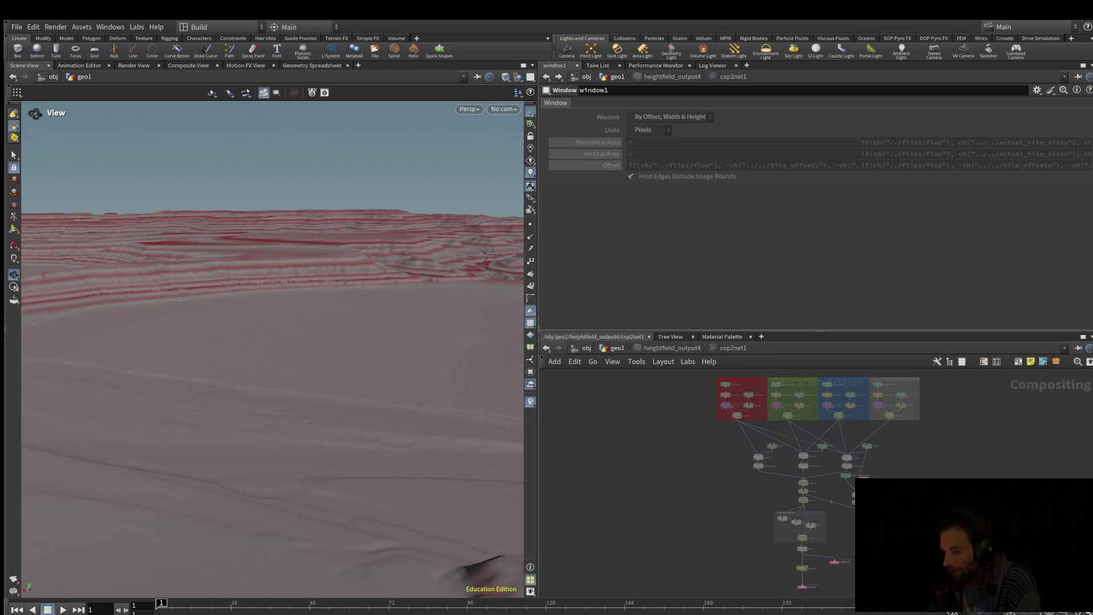
key(BackSpace)
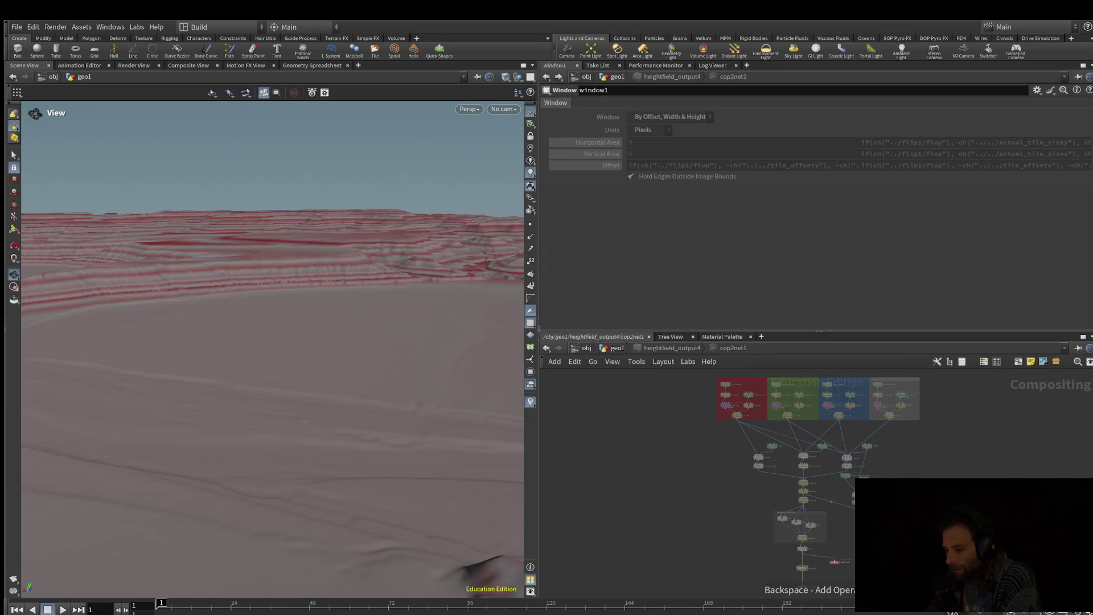
key(u)
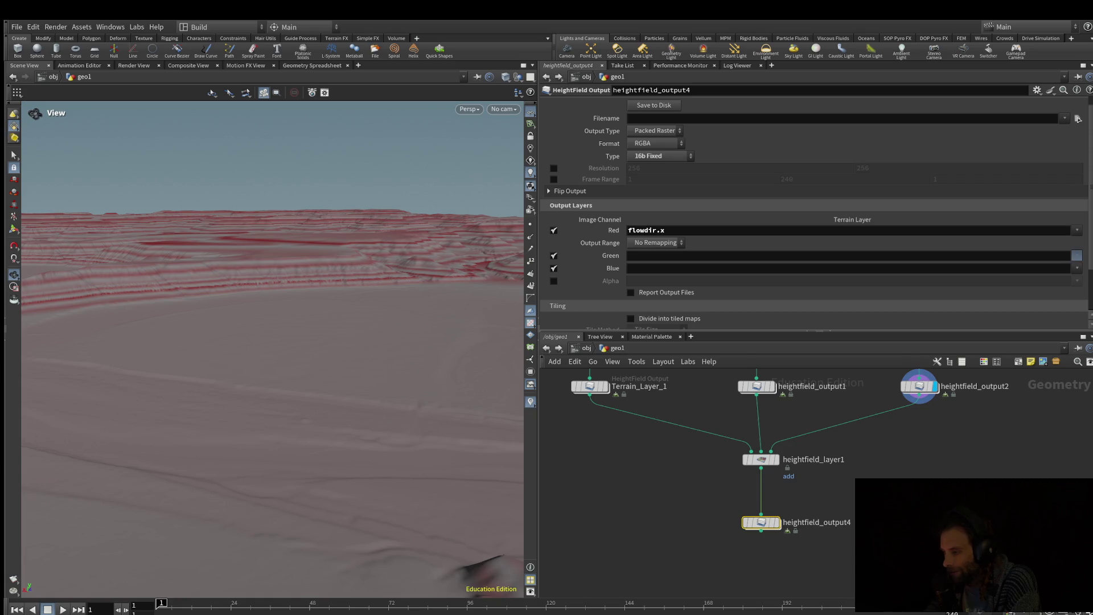
click(1076, 255)
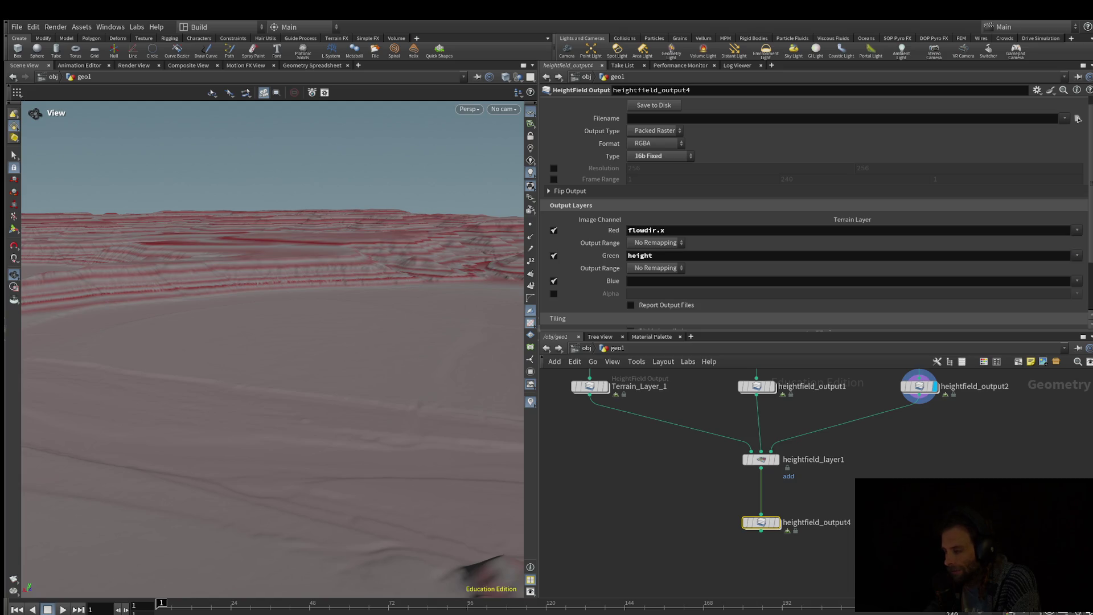
Step: View heightfield_output1's terrain and inspect its settings
mouse_move(754, 387)
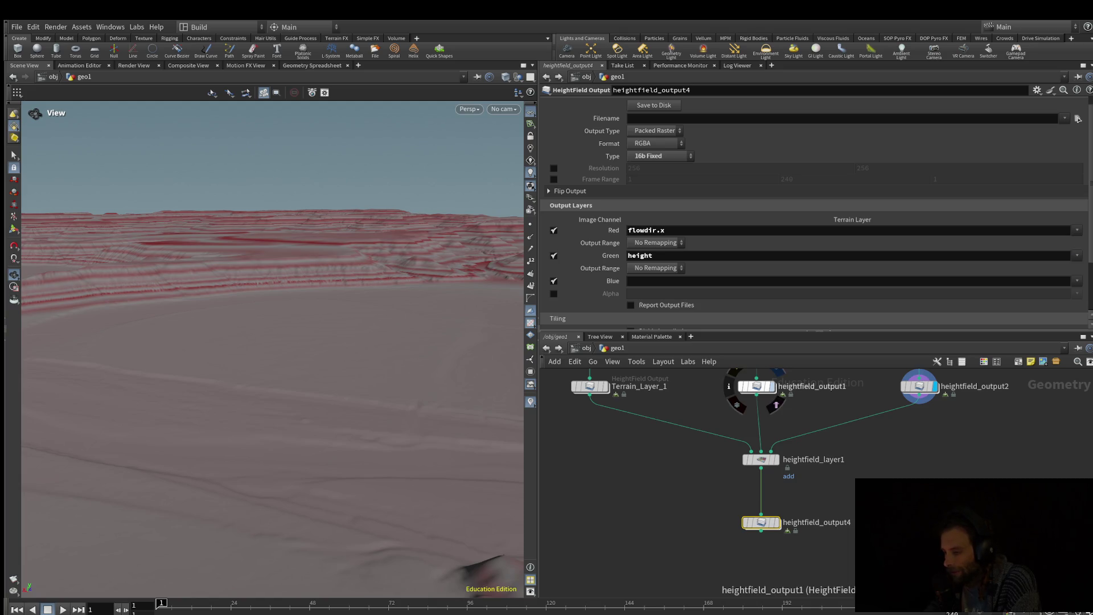
click(778, 372)
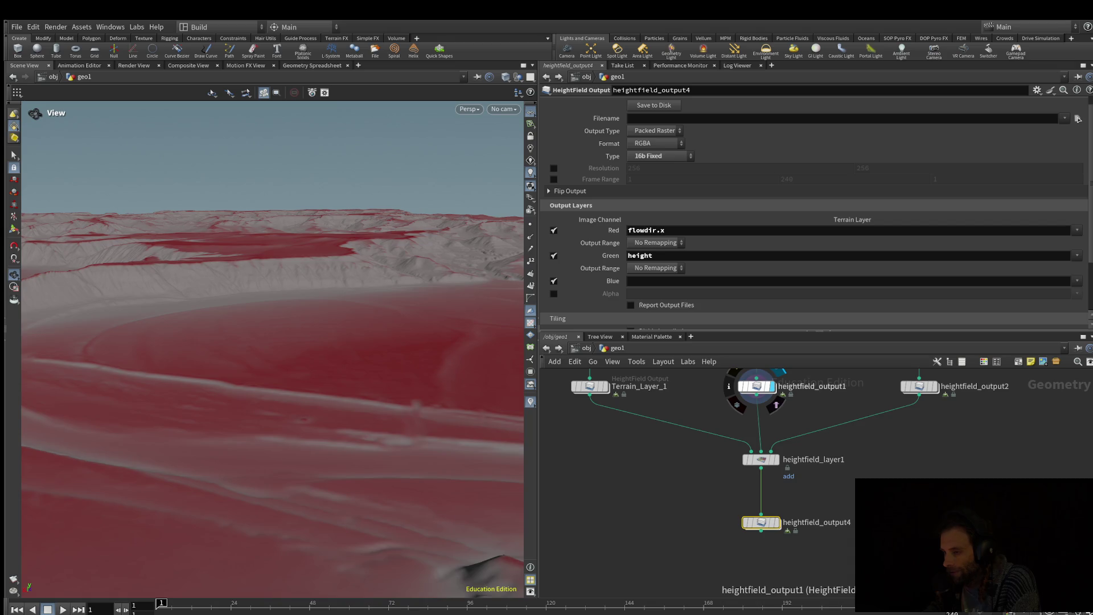
click(754, 386)
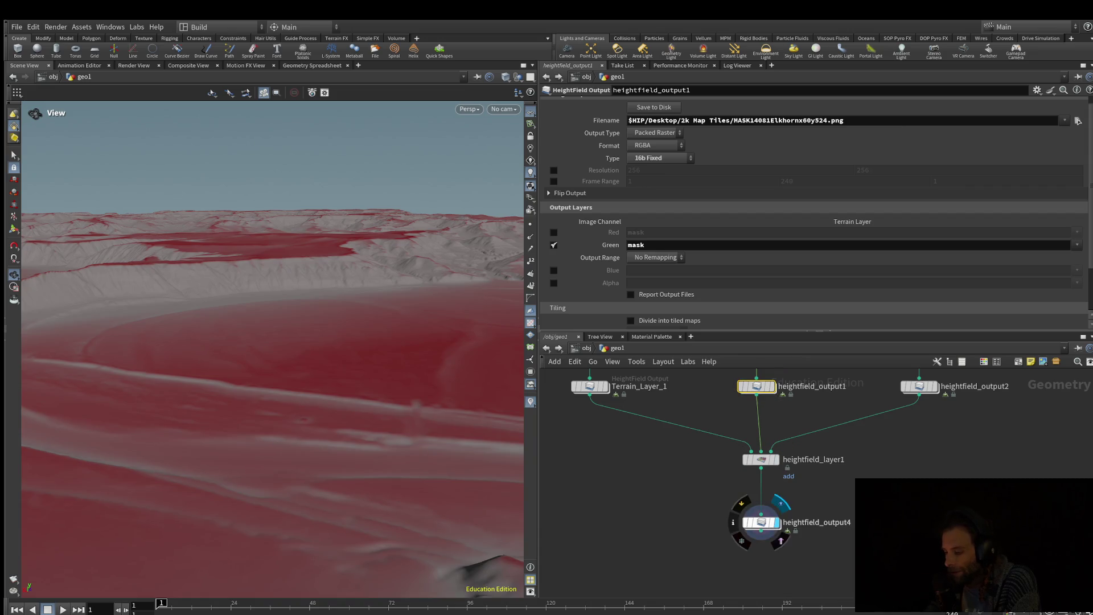
Step: Display heightfield_output4's spiky red terrain, orbit it, and open heightfield_layer1's settings
click(780, 504)
mouse_move(273, 342)
mouse_down()
mouse_move(319, 341)
mouse_move(319, 273)
mouse_move(318, 353)
mouse_move(319, 279)
mouse_move(318, 342)
mouse_move(319, 296)
mouse_up()
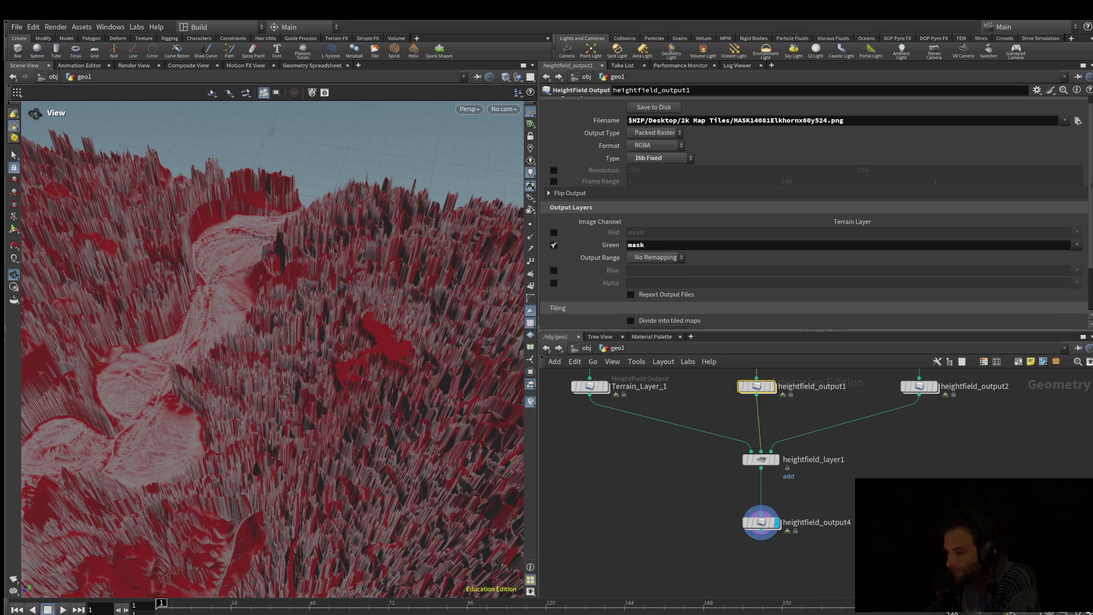
click(761, 459)
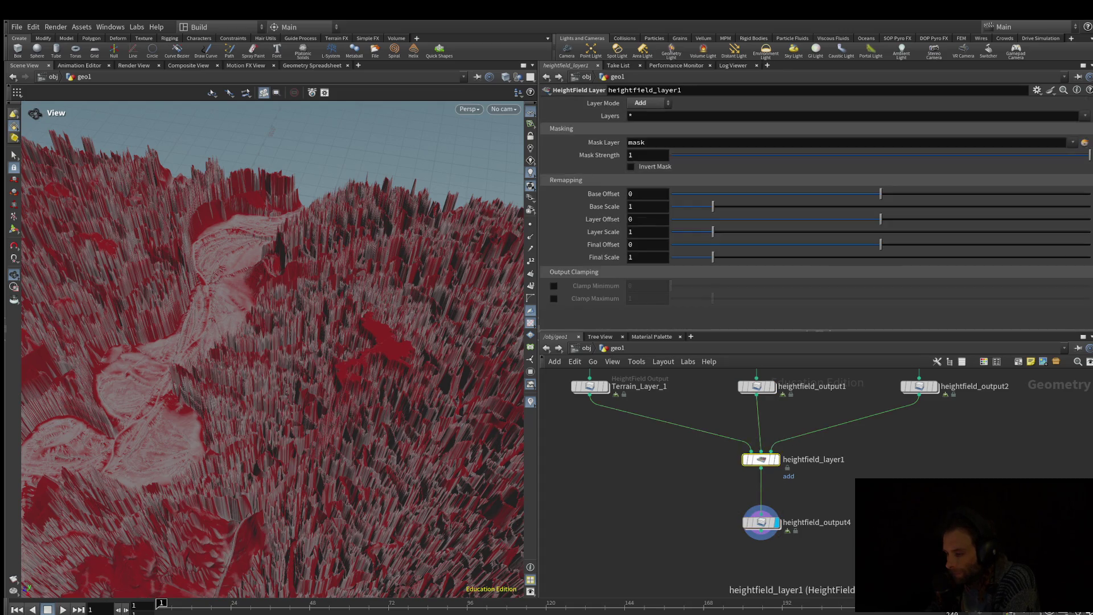
Step: Set the display flag on heightfield_layer1, keep its original name, and adjust the terrain and network views
click(782, 479)
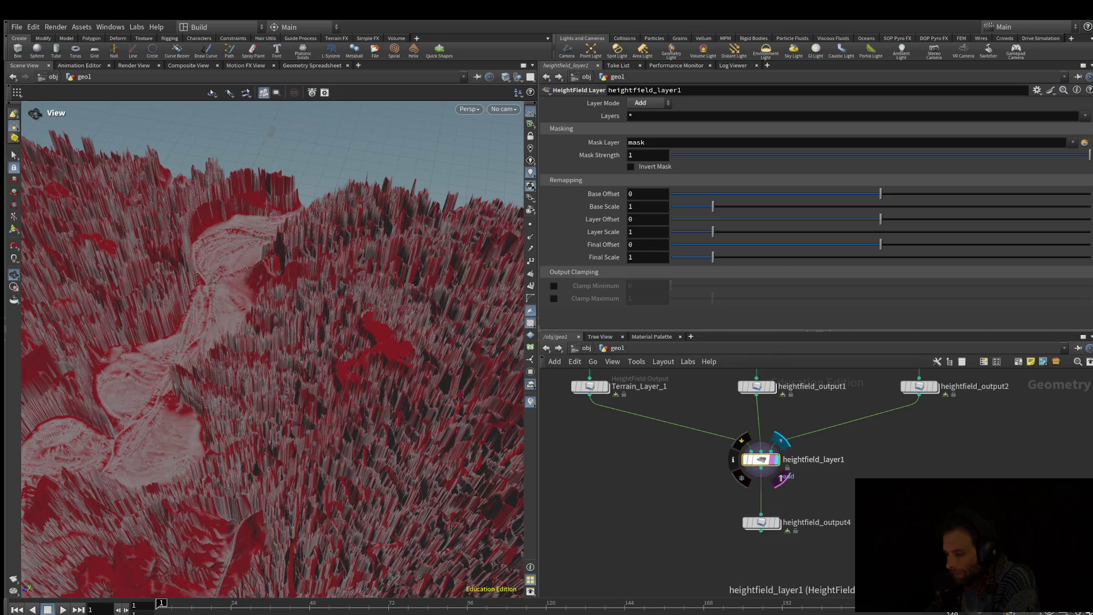
double_click(822, 460)
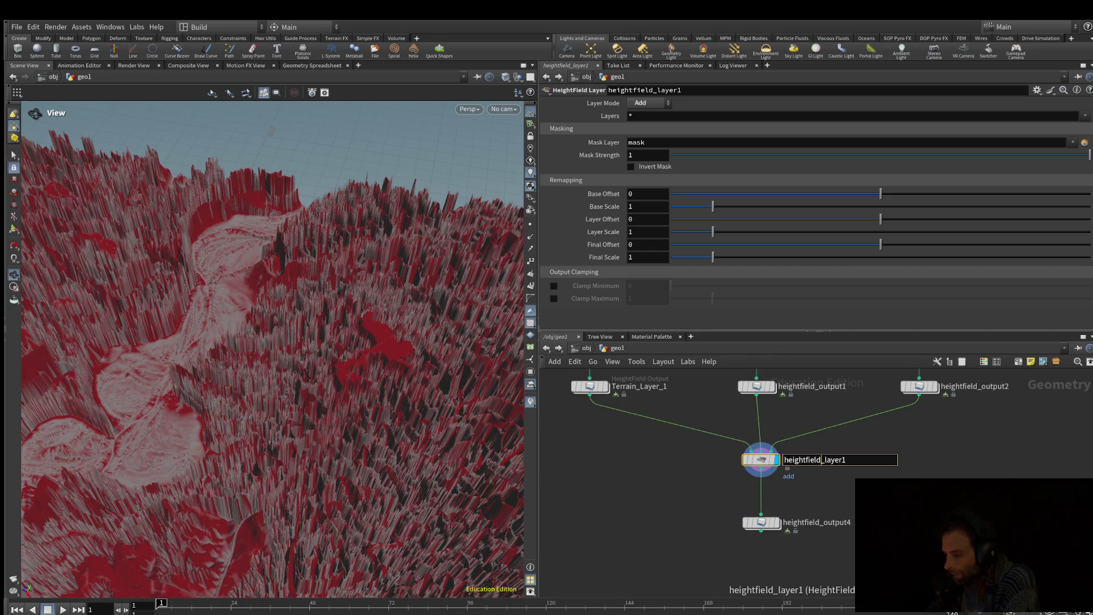
key(Return)
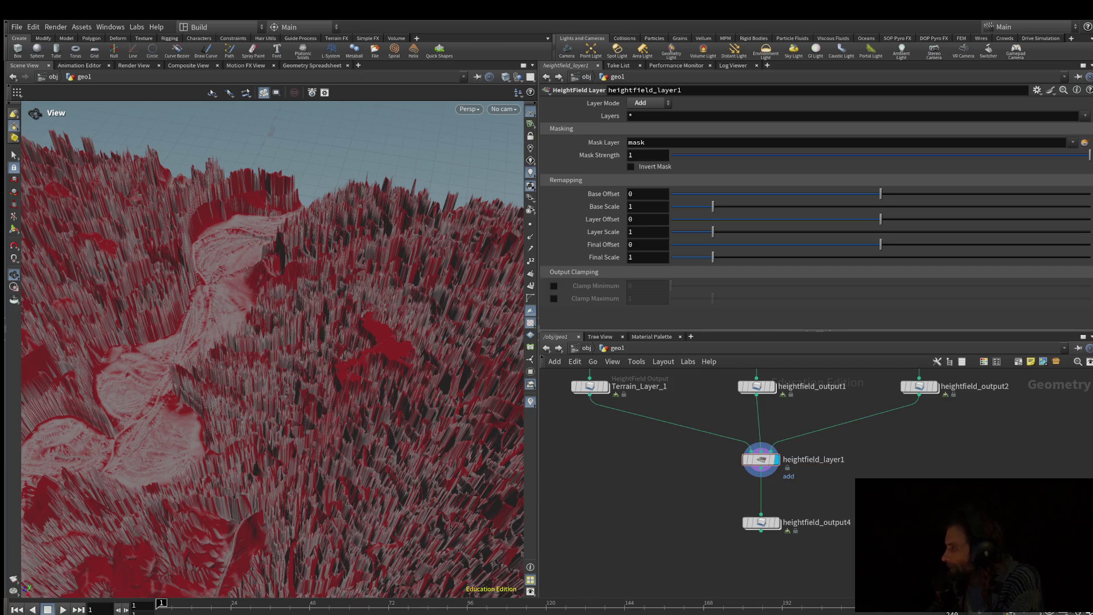
mouse_move(273, 342)
mouse_down()
mouse_move(285, 336)
mouse_move(279, 317)
mouse_move(281, 398)
mouse_move(285, 367)
mouse_up()
scroll(272, 349, up, 6)
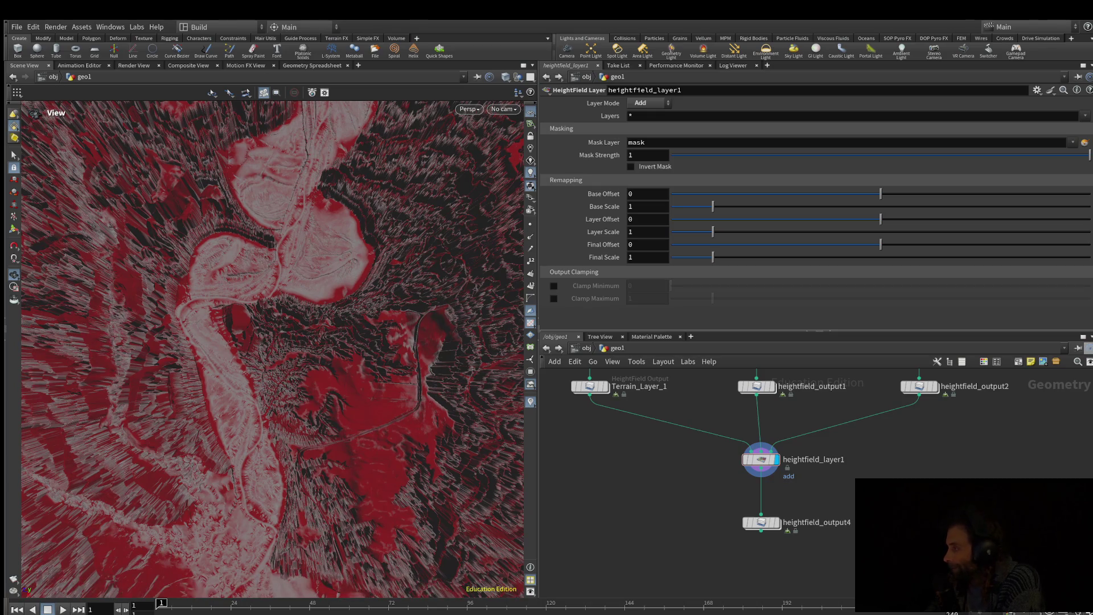
middle_drag(798, 541, 762, 518)
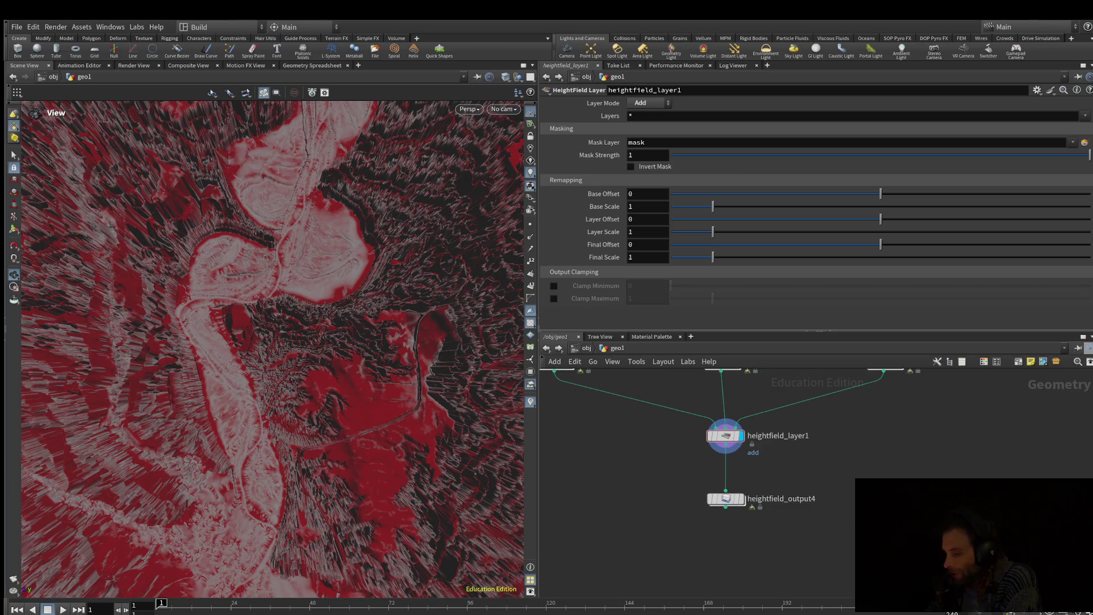
Step: On heightfield_output4, turn off red flowdir.x, put mask in blue, and keep height in green
mouse_move(746, 453)
click(723, 500)
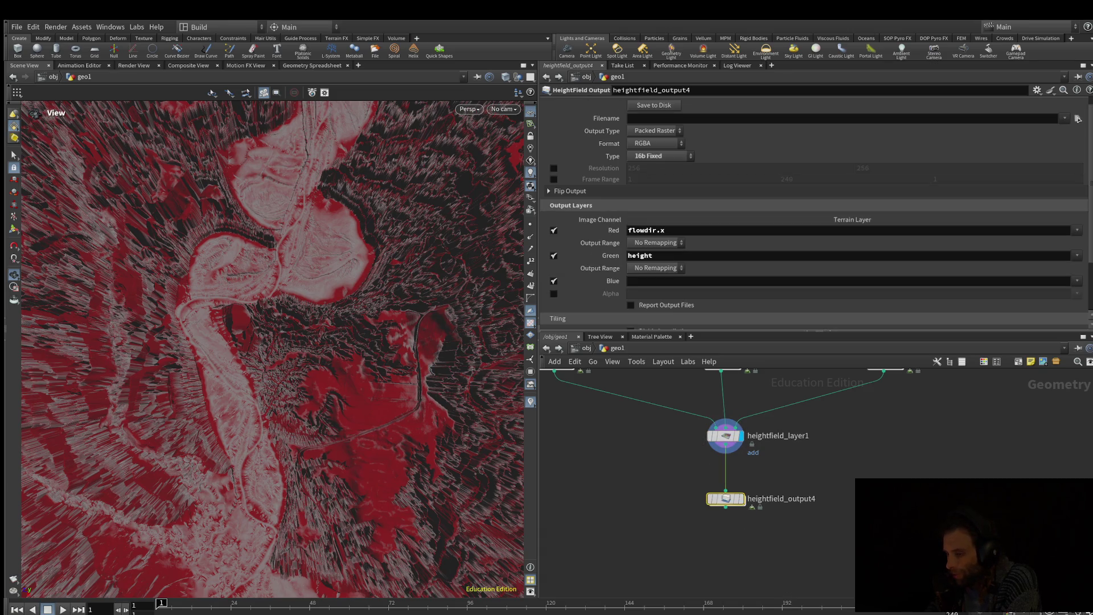
click(553, 230)
click(554, 243)
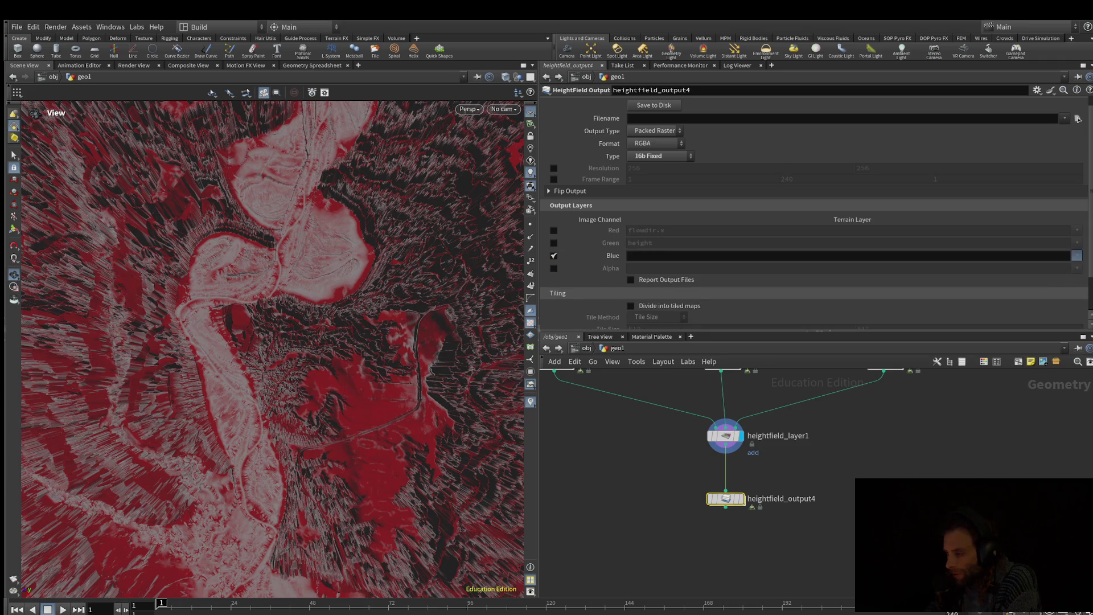
click(1077, 255)
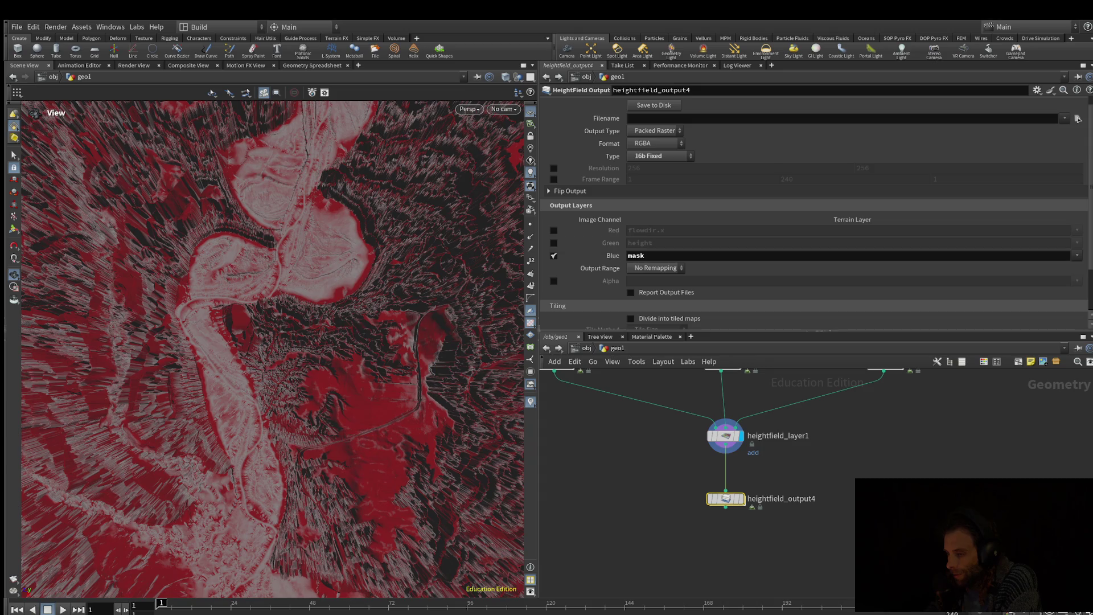
click(554, 243)
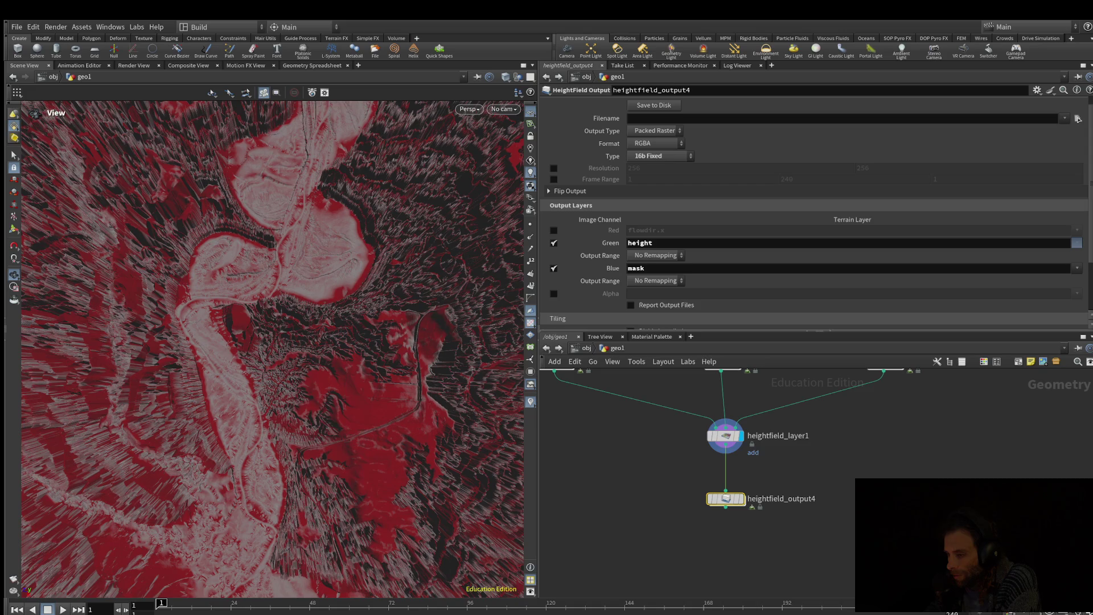
scroll(769, 478, up, 3)
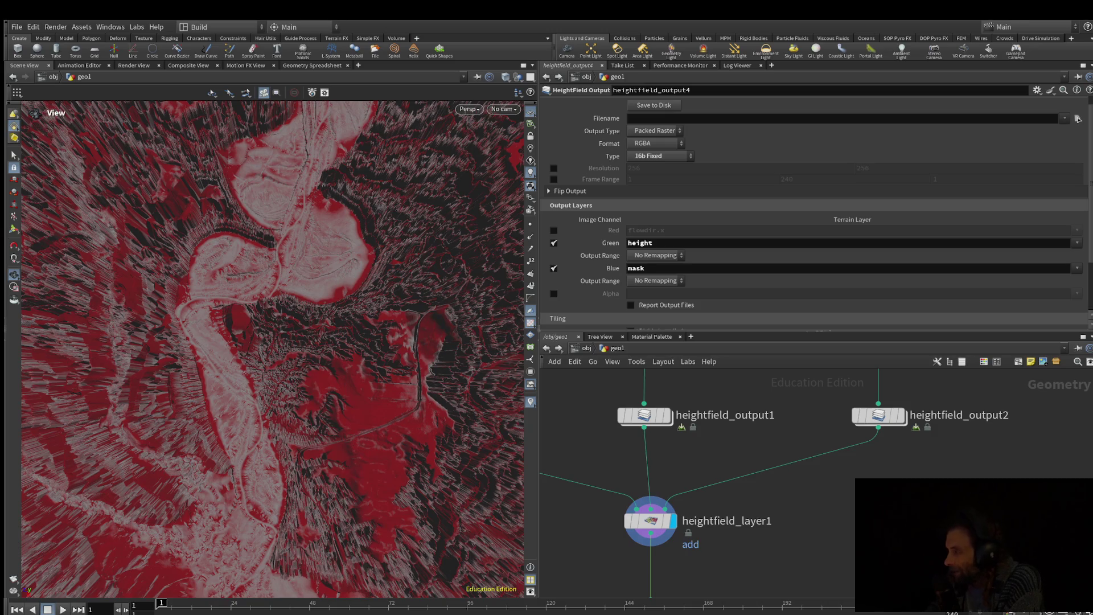
Step: Delete the heightfield_layer1 node and frame the whole node network
middle_drag(712, 561, 748, 599)
scroll(833, 506, down, 5)
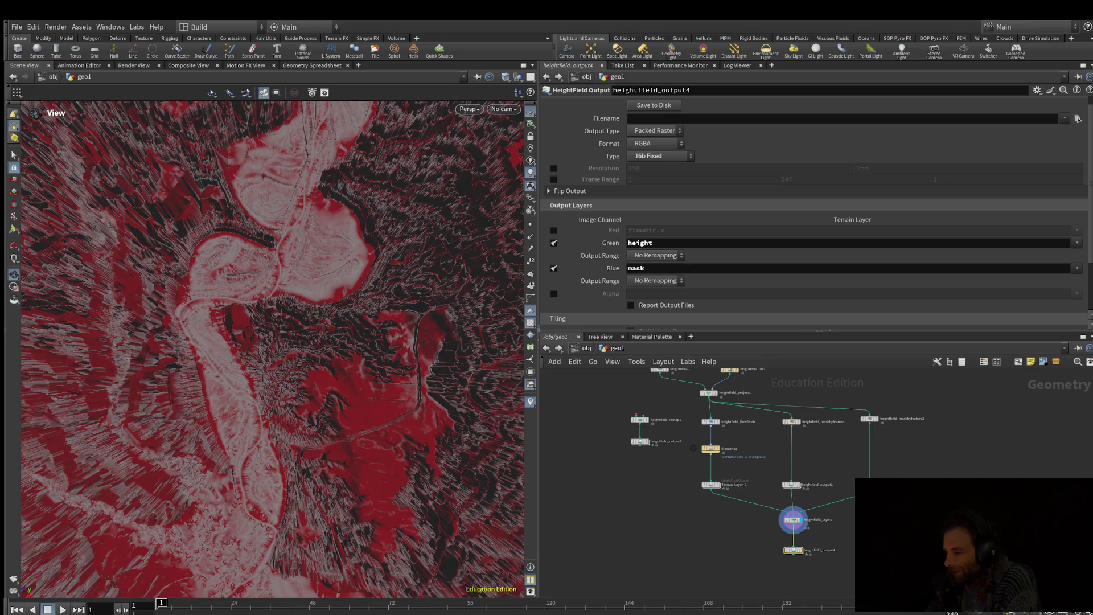
key(f)
middle_drag(273, 353, 273, 285)
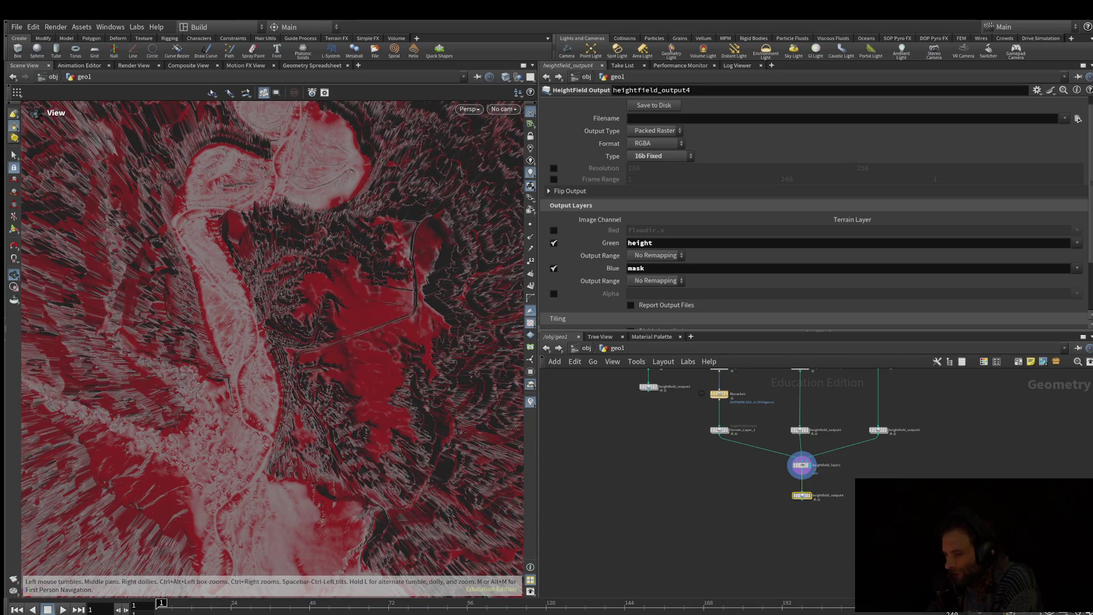
scroll(849, 464, up, 3)
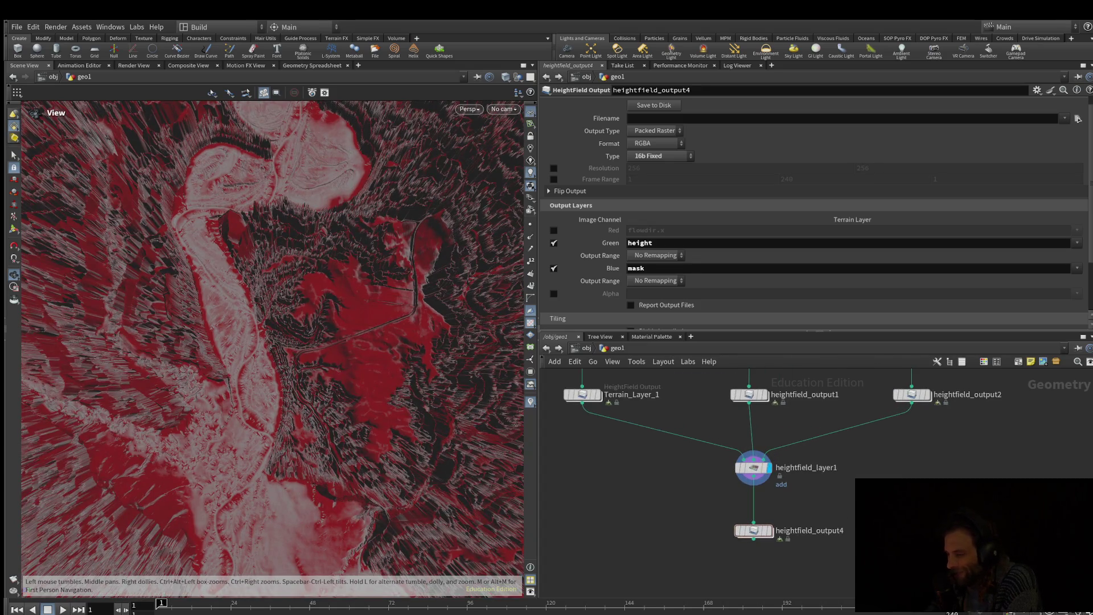
click(754, 468)
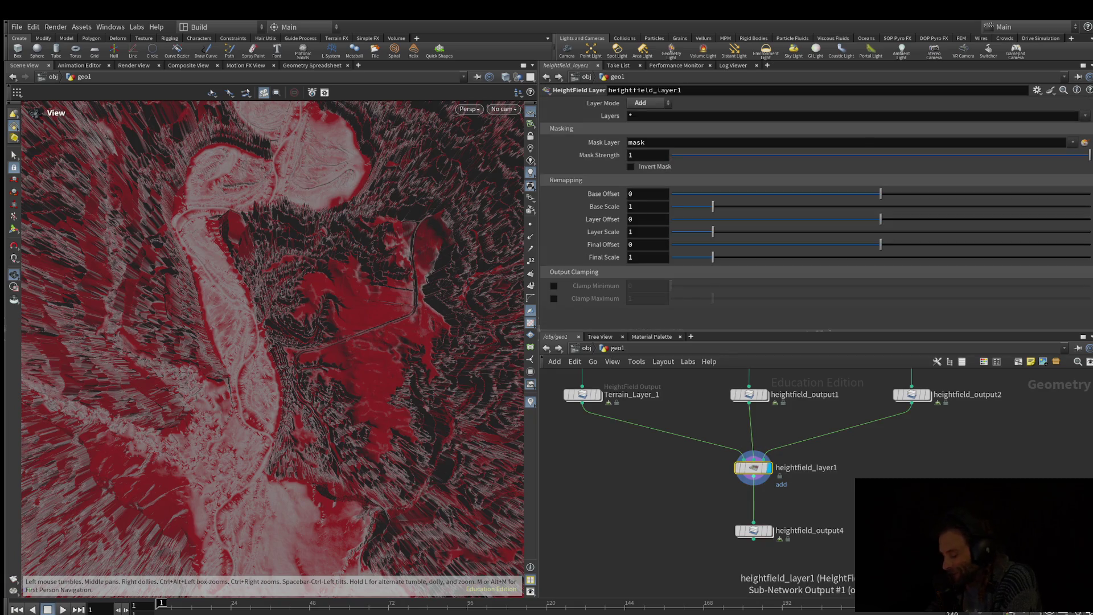
key(Delete)
key(Delete)
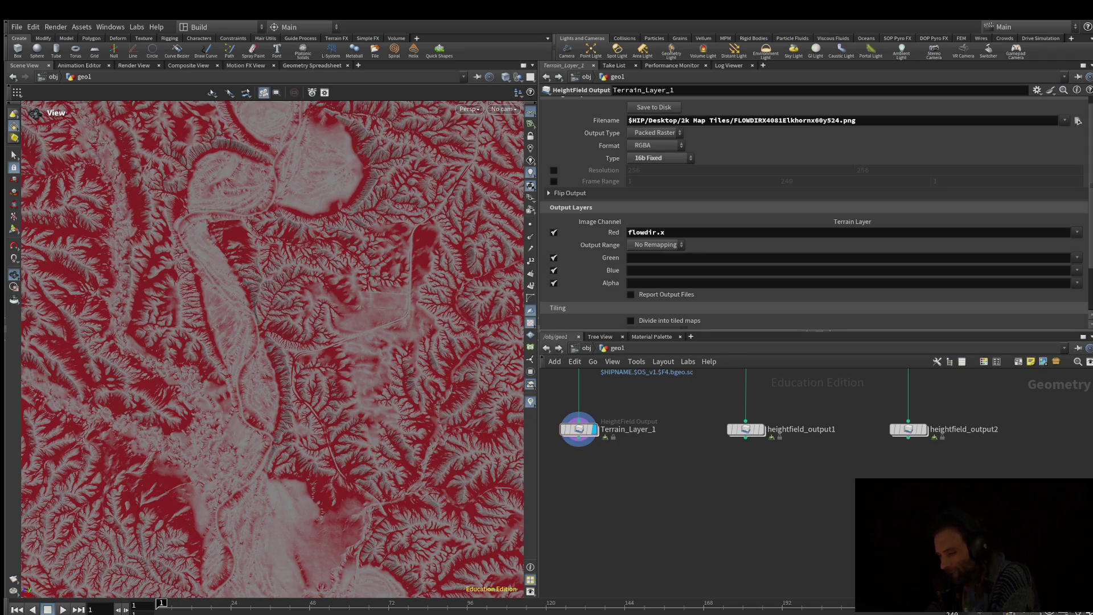
key(h)
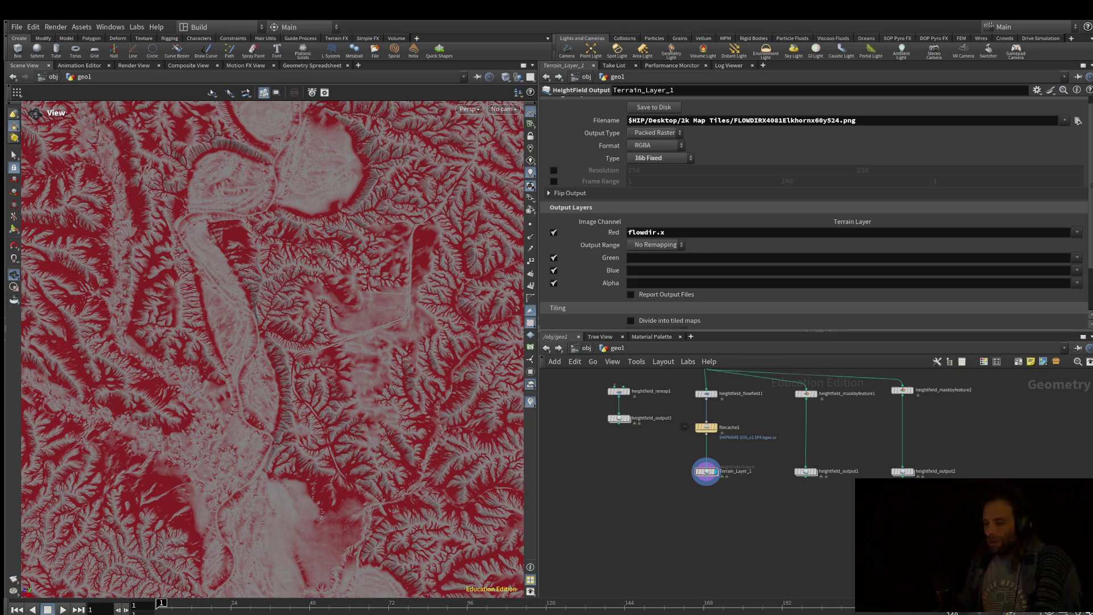
scroll(847, 533, up, 3)
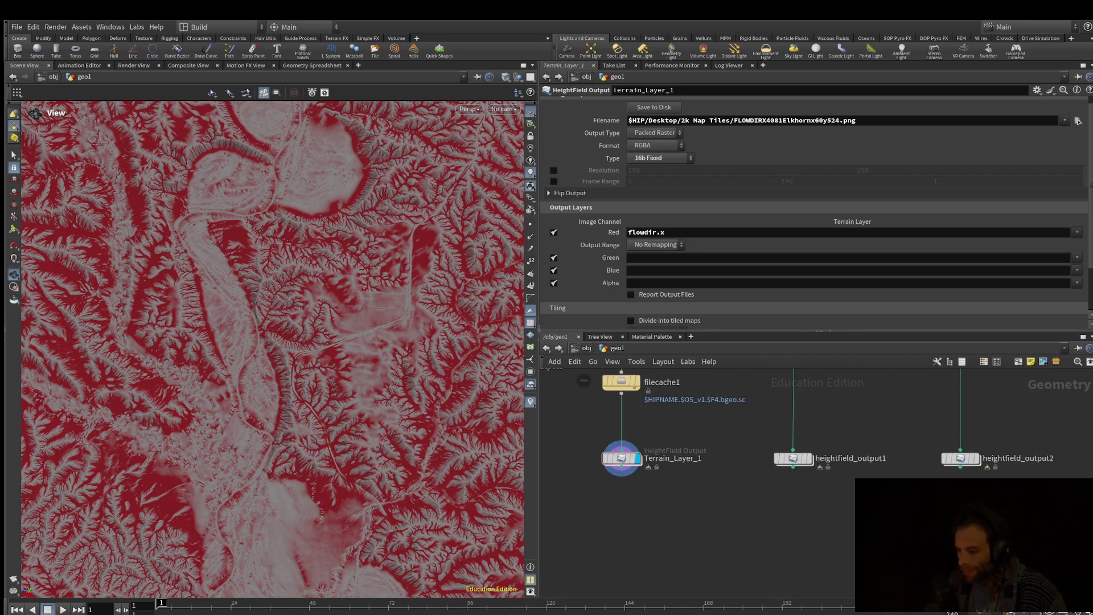
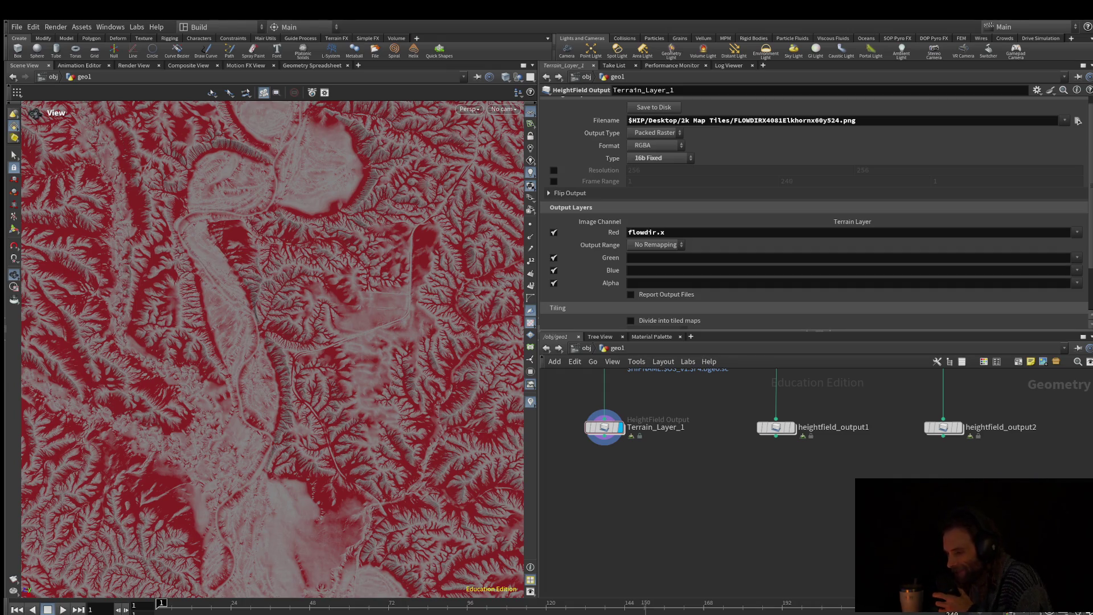
Step: Tilt the terrain into perspective, then frame filecache1 and heightfield_output2 in the network editor
mouse_move(274, 342)
mouse_down()
mouse_move(307, 256)
mouse_move(316, 168)
mouse_up()
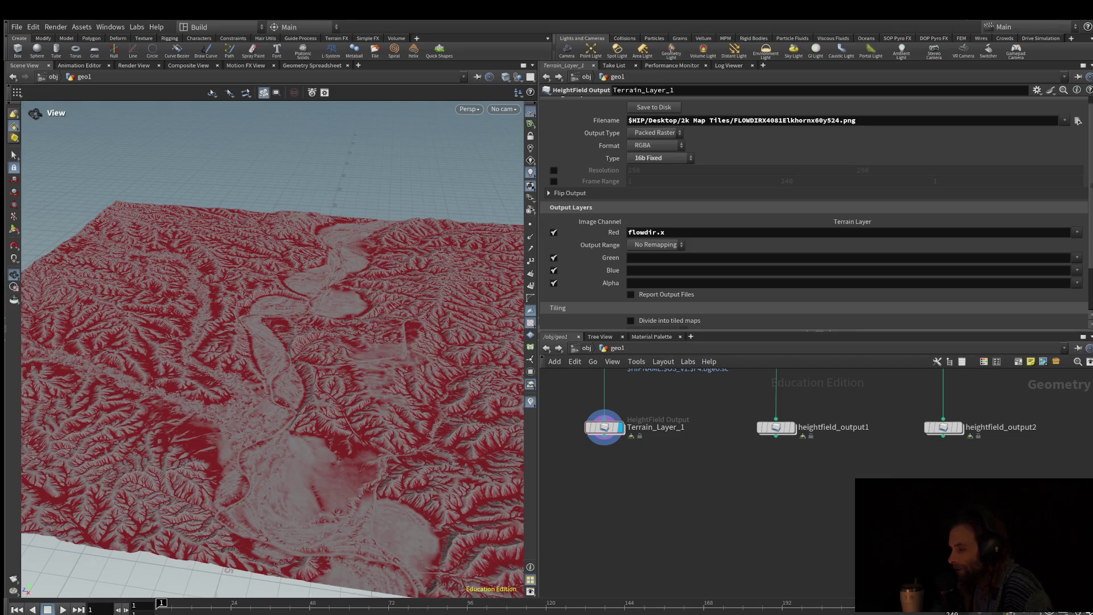
scroll(797, 494, up, 1)
scroll(954, 425, up, 1)
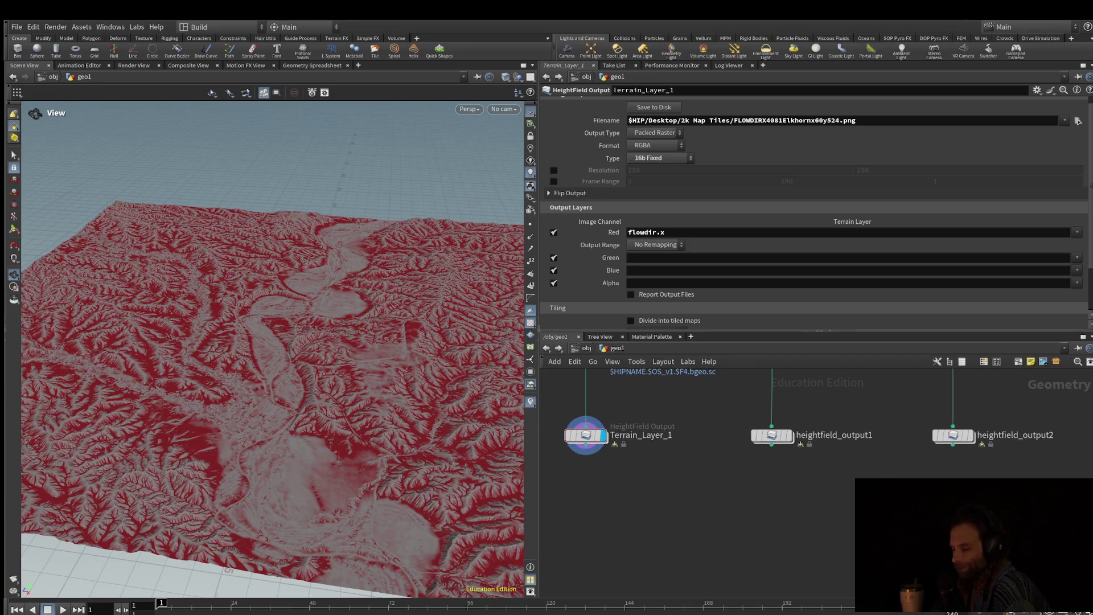
mouse_move(954, 424)
scroll(954, 424, up, 1)
scroll(815, 455, down, 2)
scroll(879, 503, down, 1)
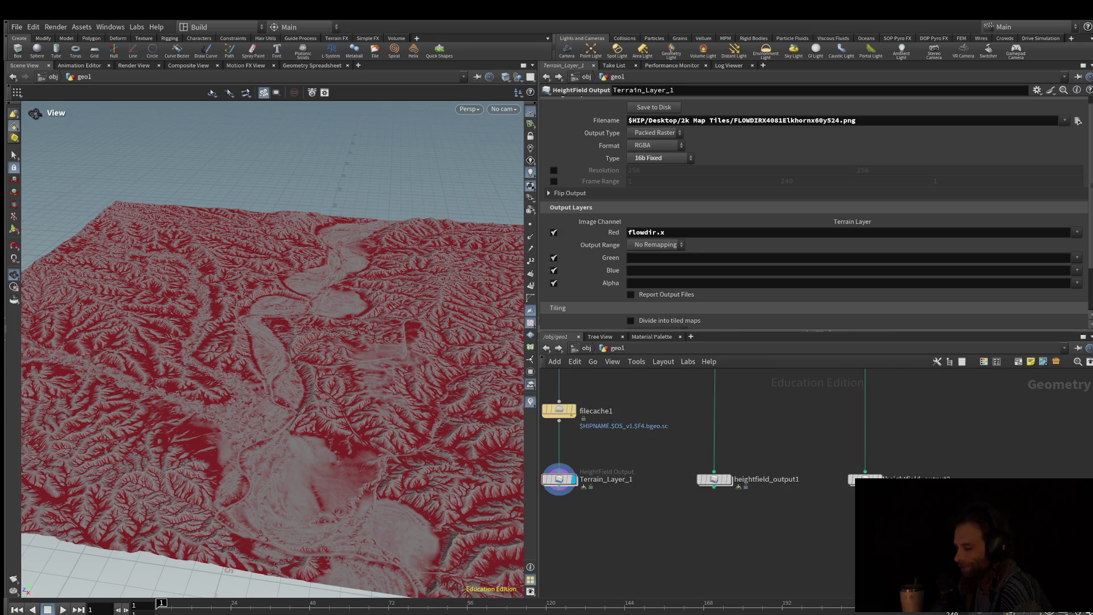
middle_drag(879, 503, 945, 482)
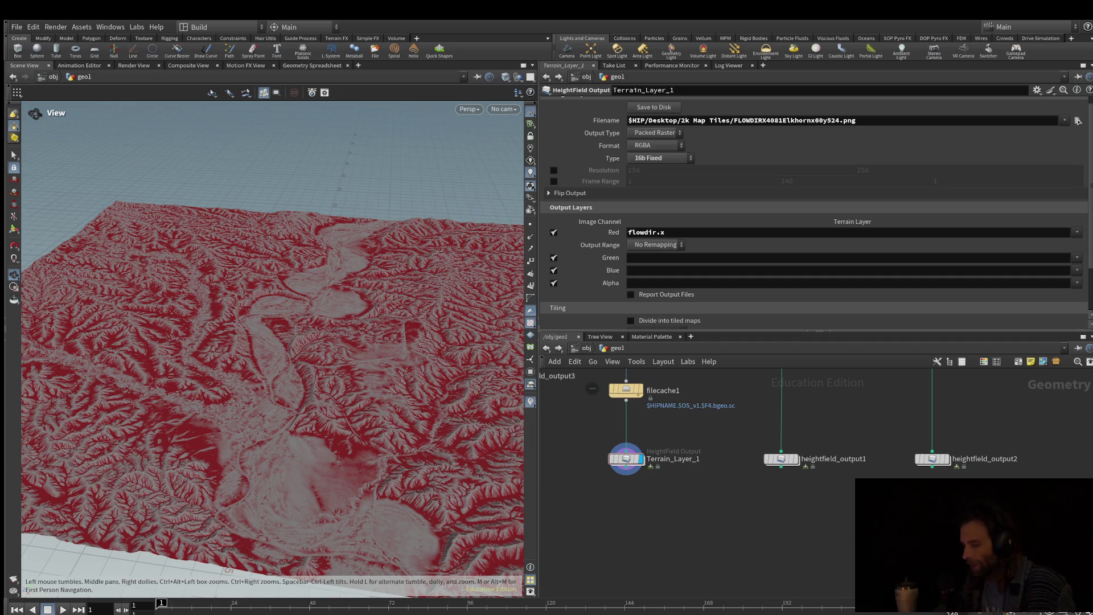
click(782, 459)
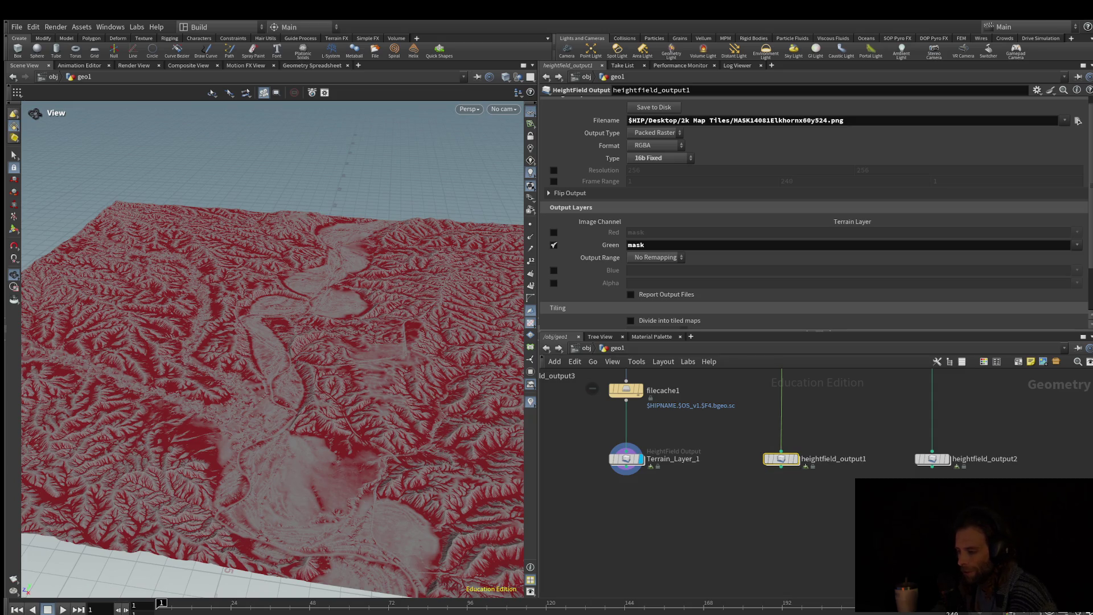
click(627, 459)
middle_drag(627, 459, 624, 487)
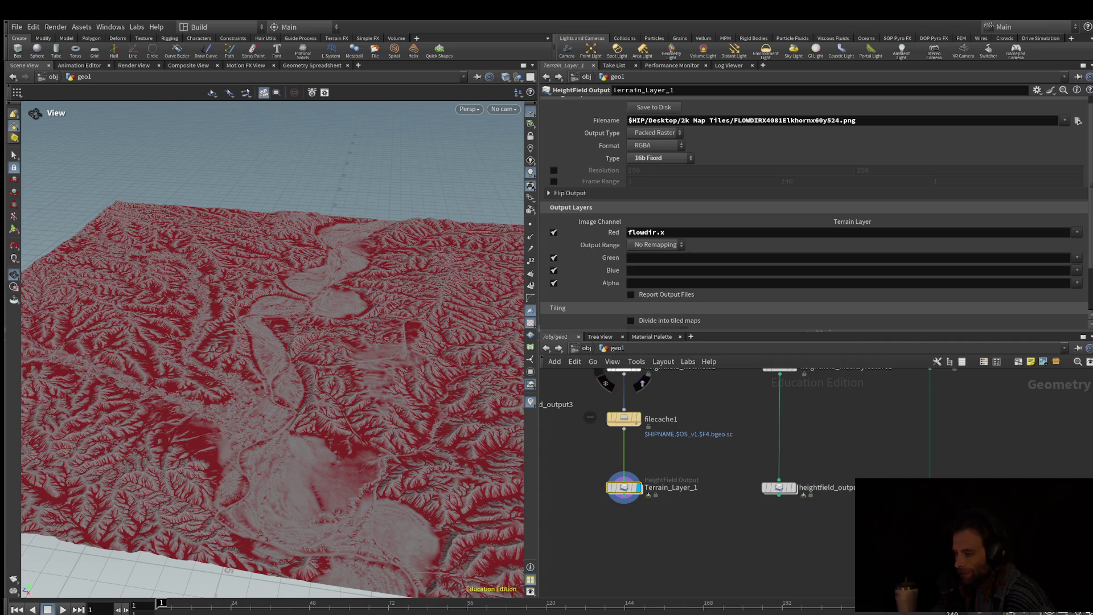
middle_drag(621, 393, 632, 408)
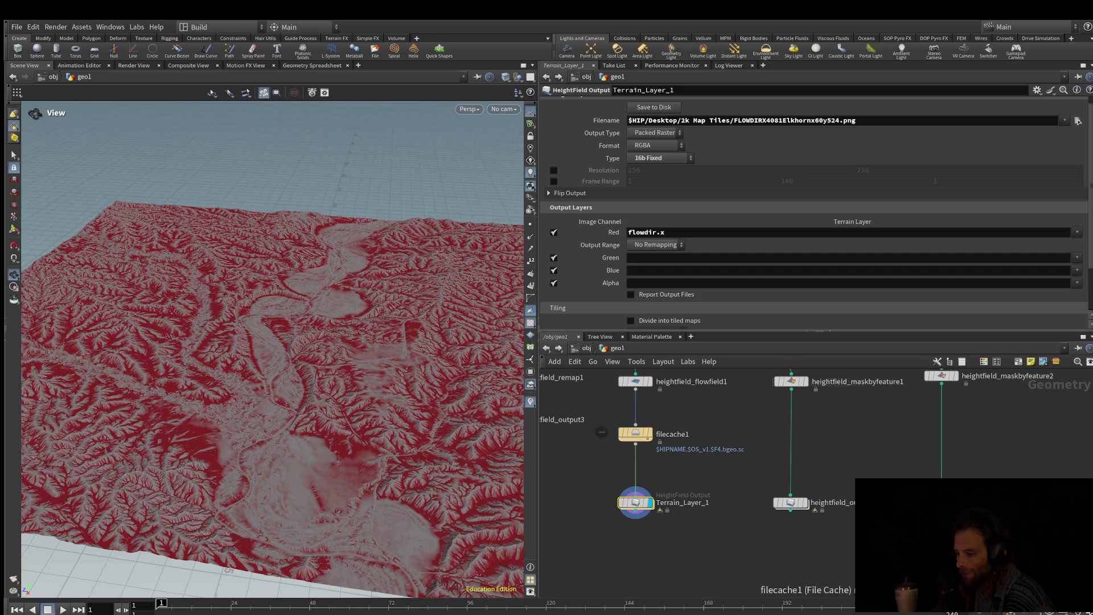
drag(792, 389, 636, 422)
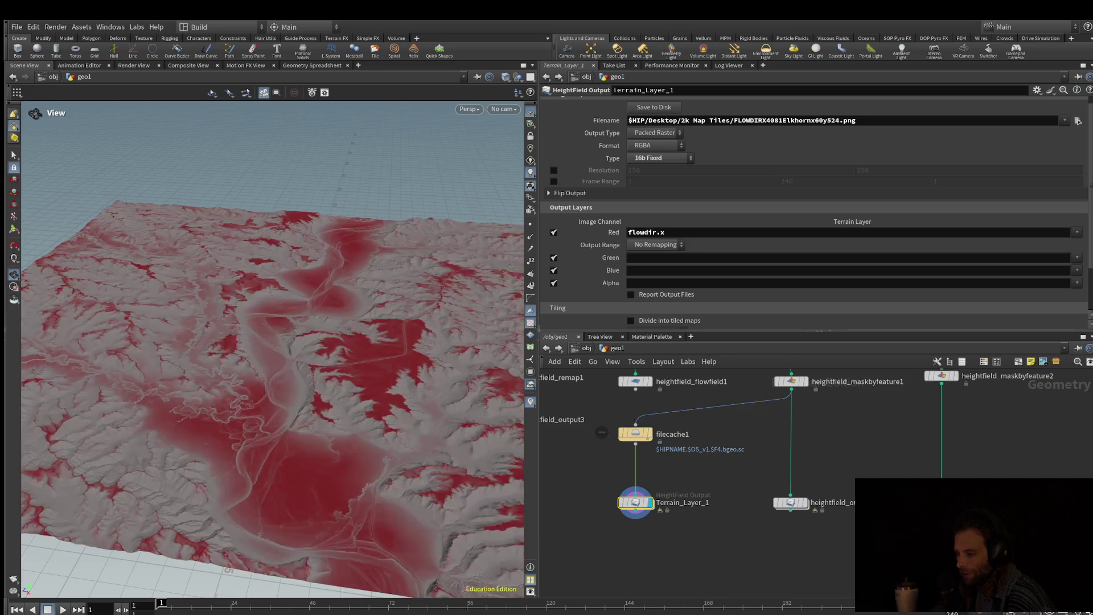
key(ctrl+z)
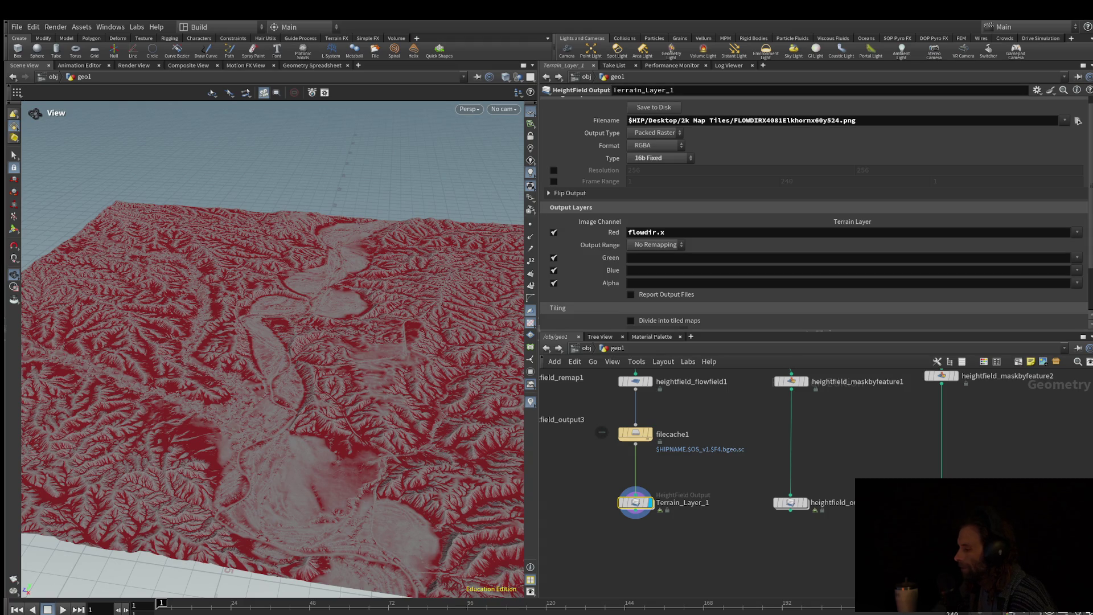
mouse_move(636, 383)
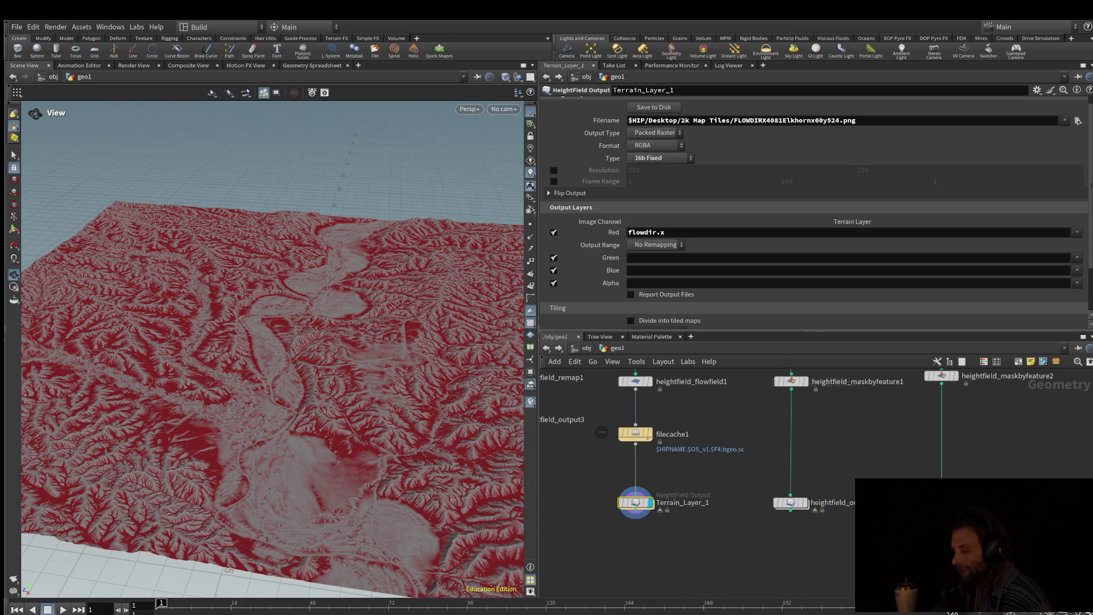
mouse_move(740, 456)
middle_down()
mouse_move(788, 522)
mouse_move(767, 454)
middle_up()
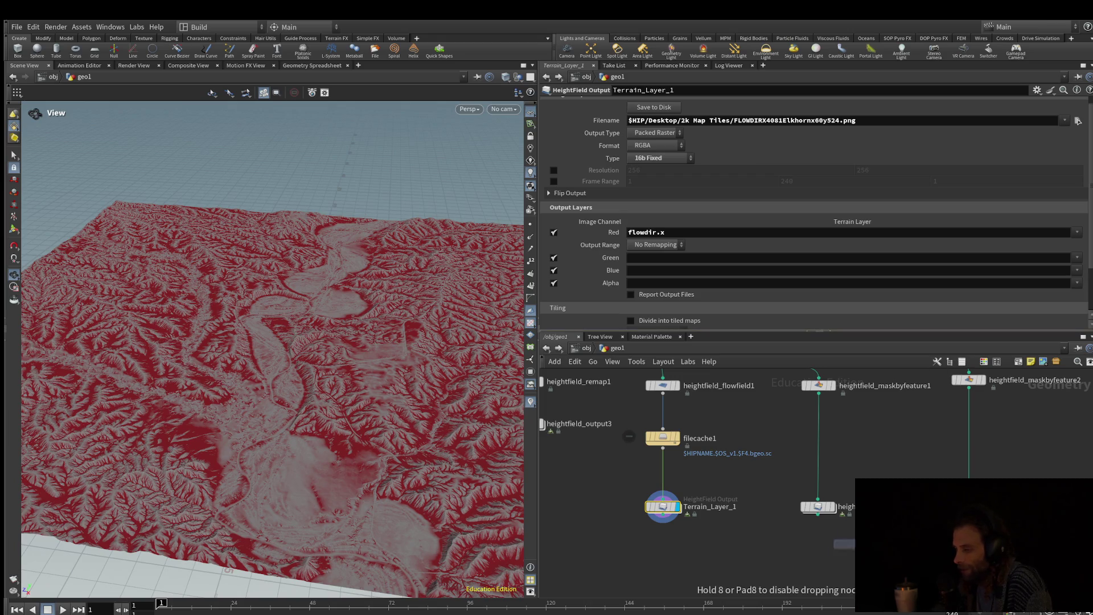
click(818, 584)
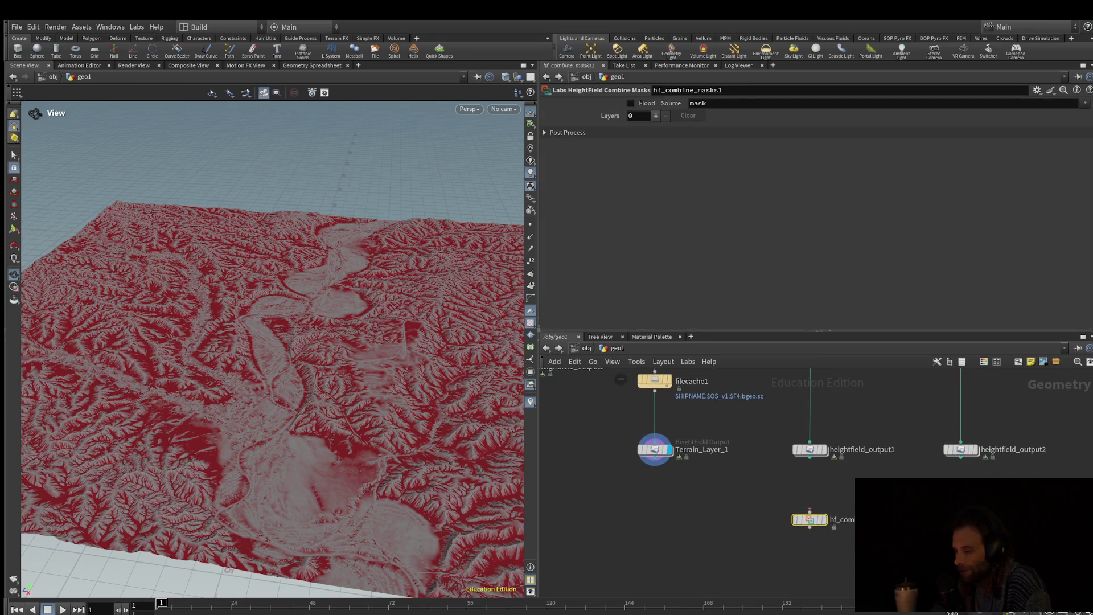
mouse_move(810, 456)
mouse_down()
mouse_move(810, 511)
mouse_move(961, 464)
mouse_up()
click(961, 456)
middle_drag(961, 464, 955, 525)
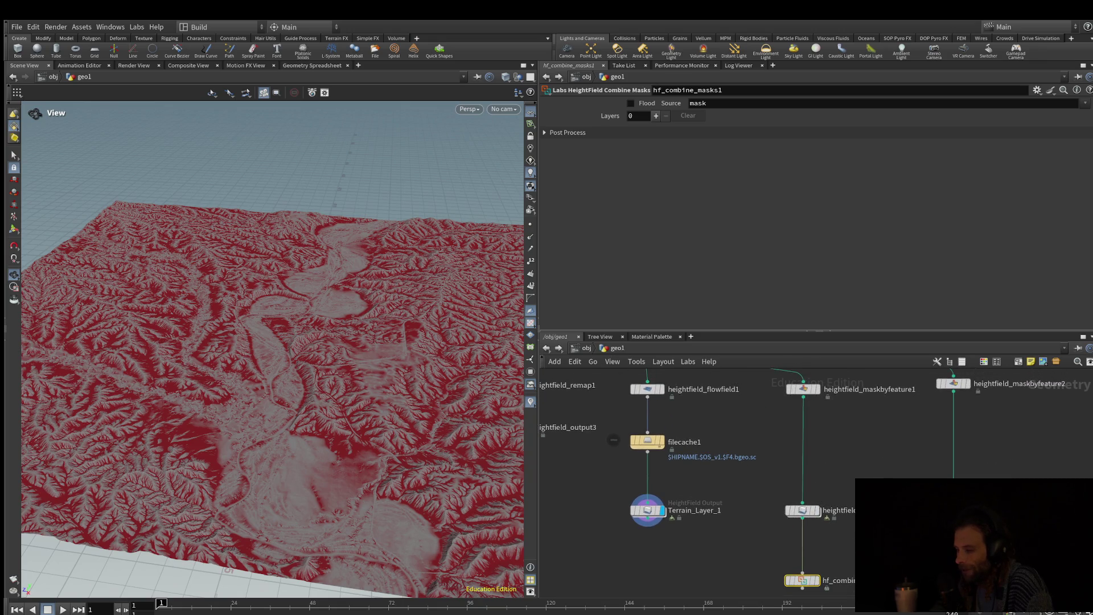
click(648, 441)
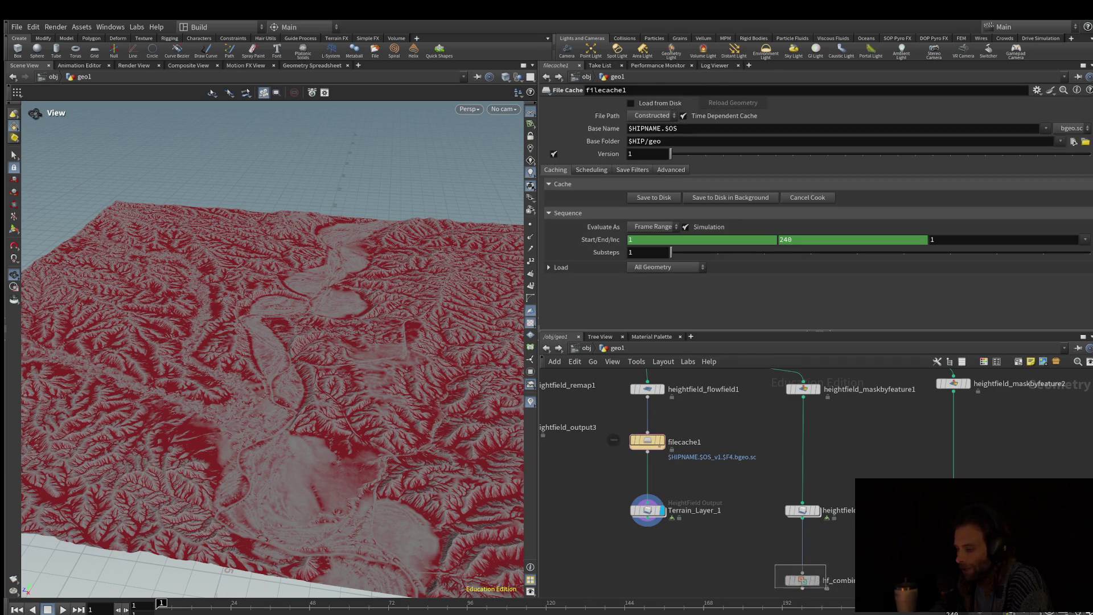
click(802, 580)
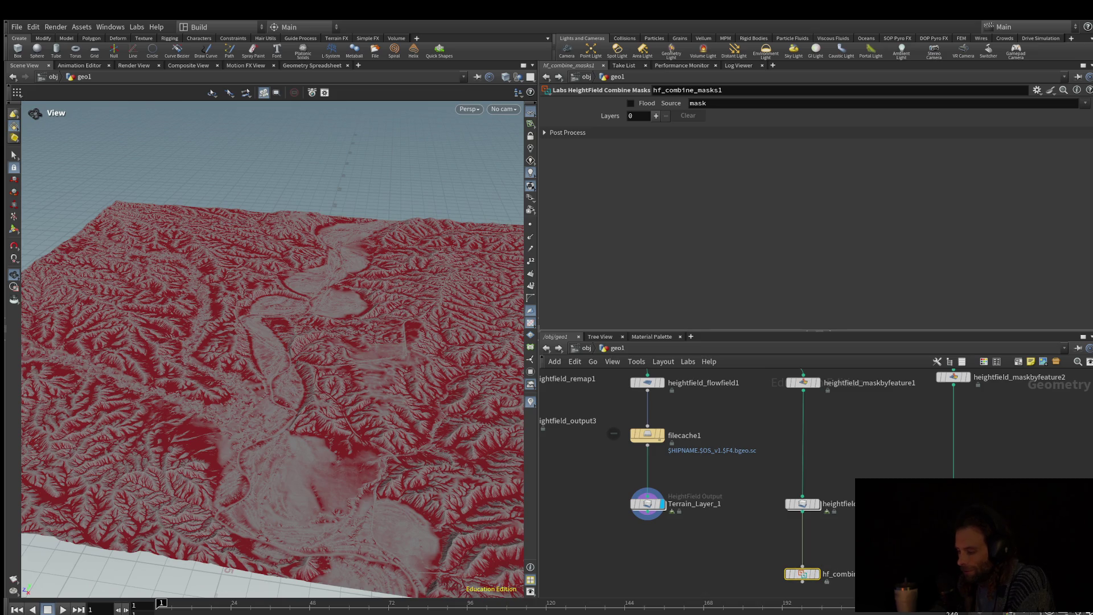
key(Delete)
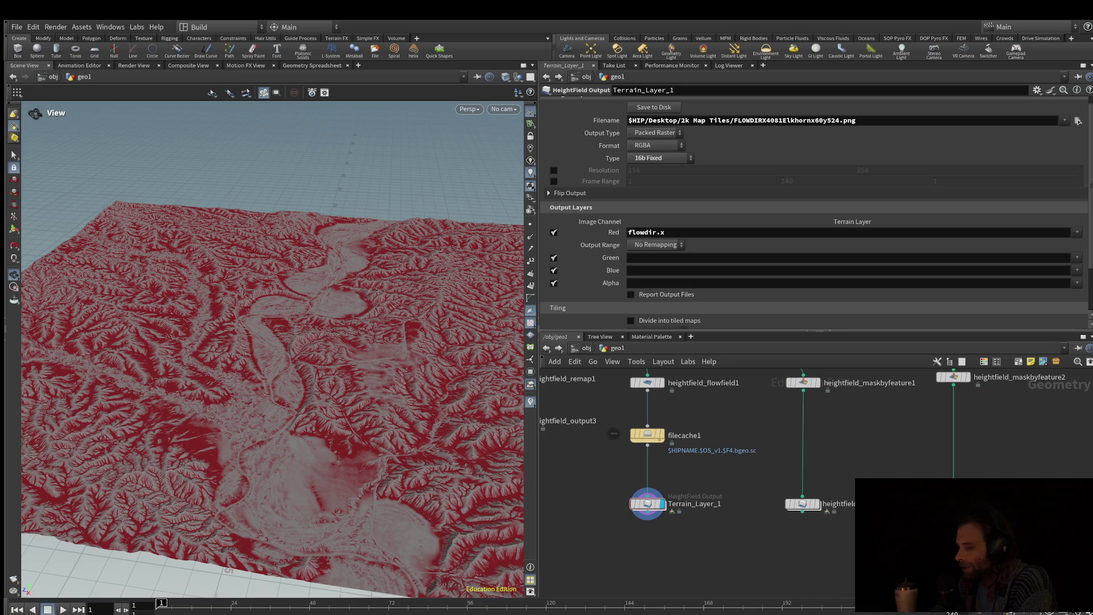
middle_drag(741, 433, 733, 494)
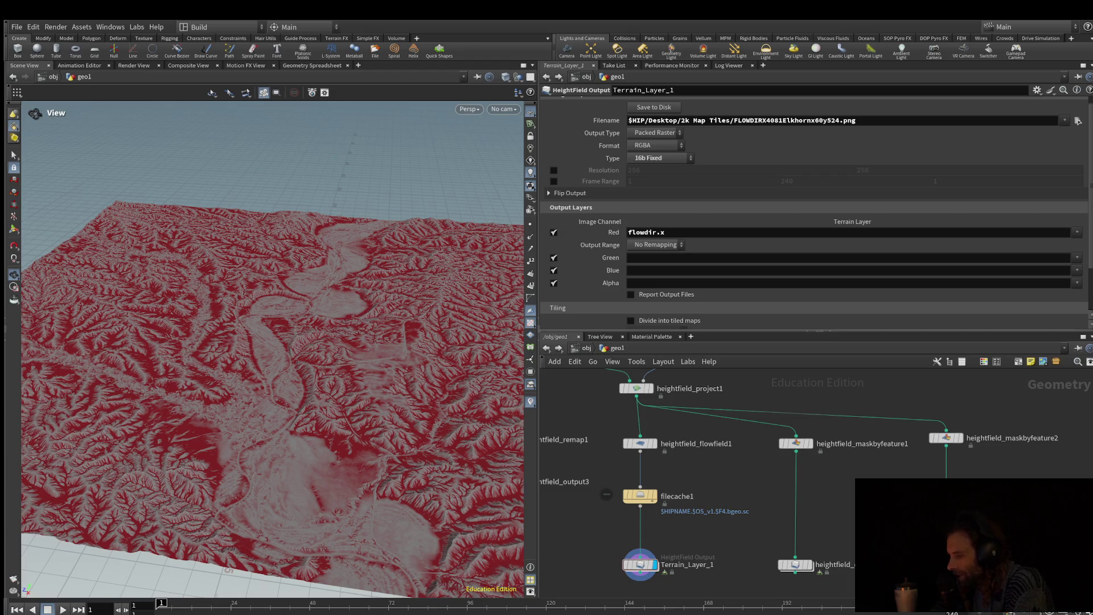
mouse_move(741, 455)
middle_down()
mouse_move(740, 387)
mouse_move(735, 406)
middle_up()
scroll(851, 464, down, 3)
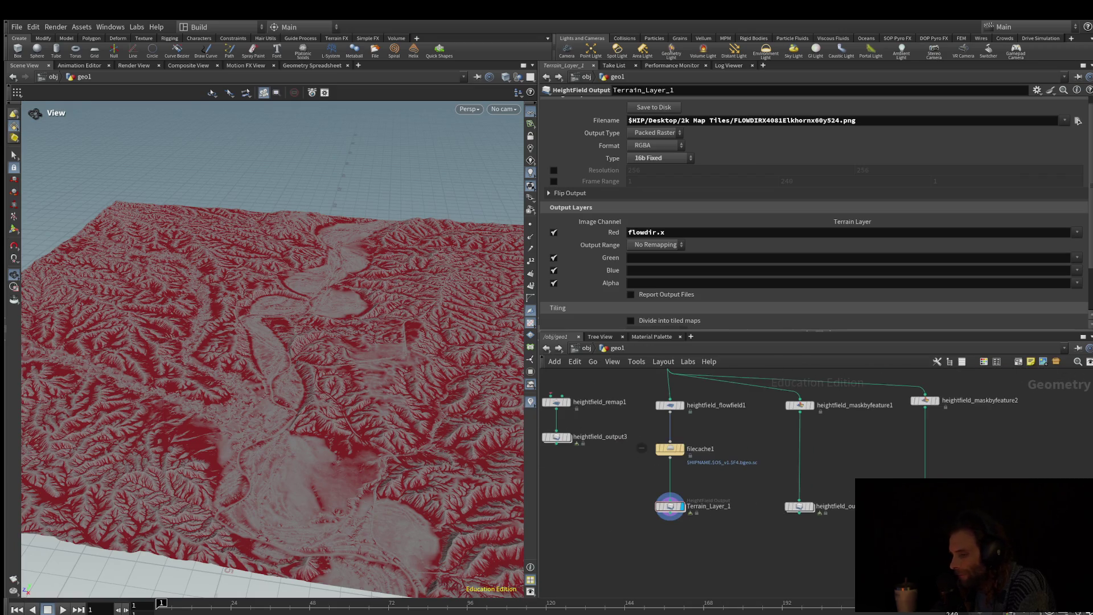
middle_drag(850, 457, 850, 461)
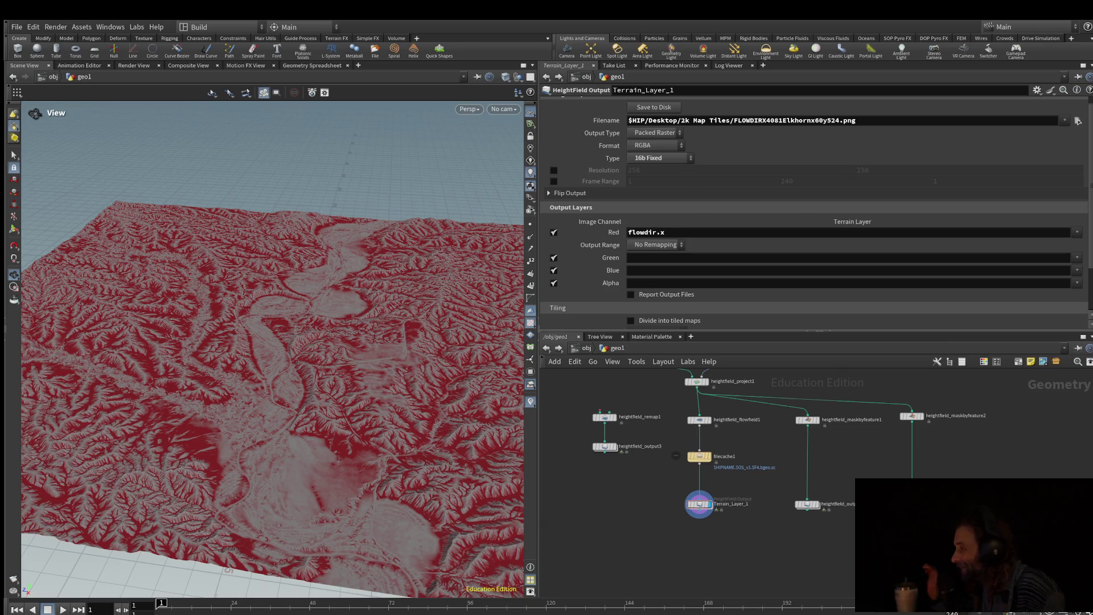